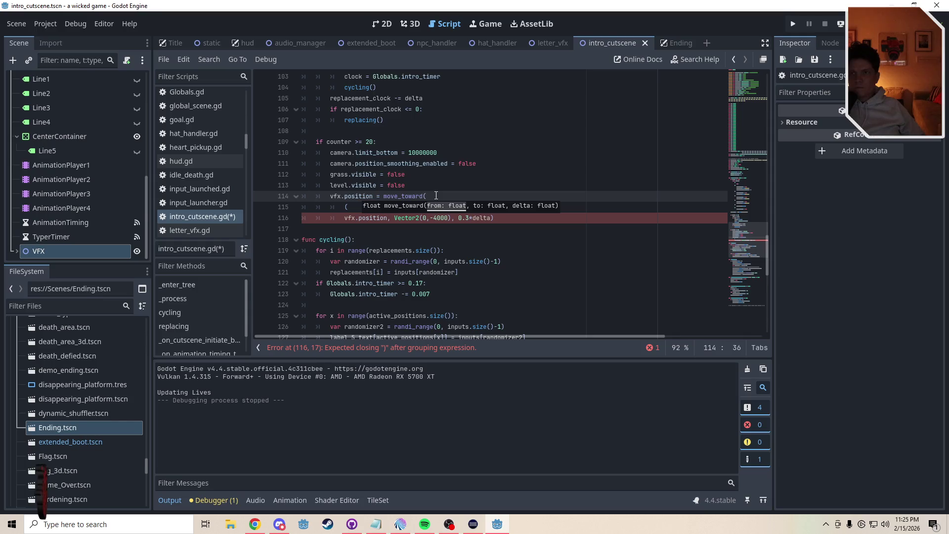
- Rewrite line 114 as vfx.position.y = move_toward(vfx.position.y, -4000, ...) with a speed term
left_click(377, 197)
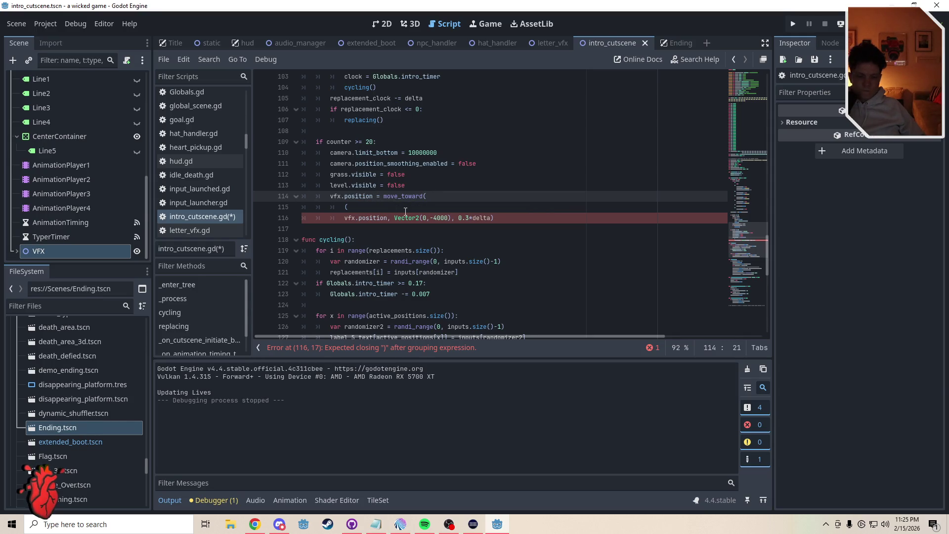
type(".y")
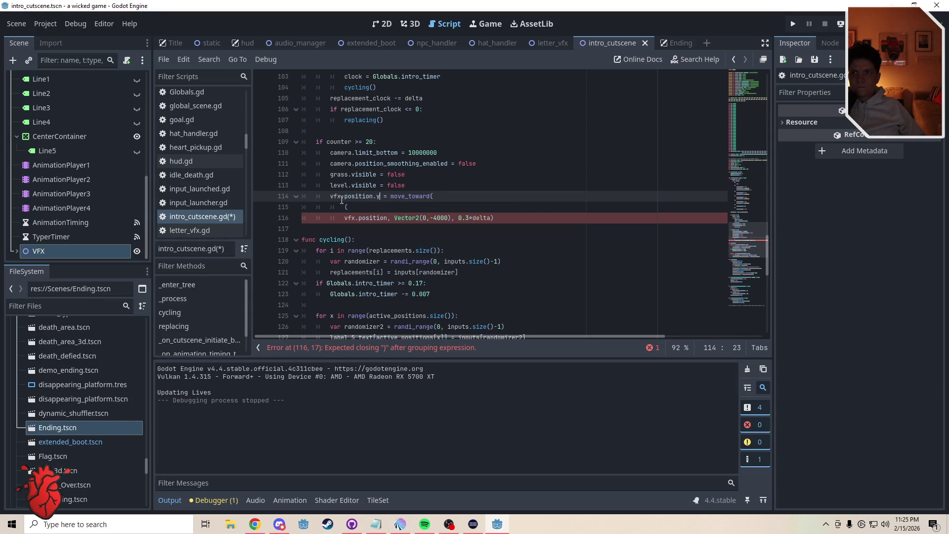
left_click(454, 199)
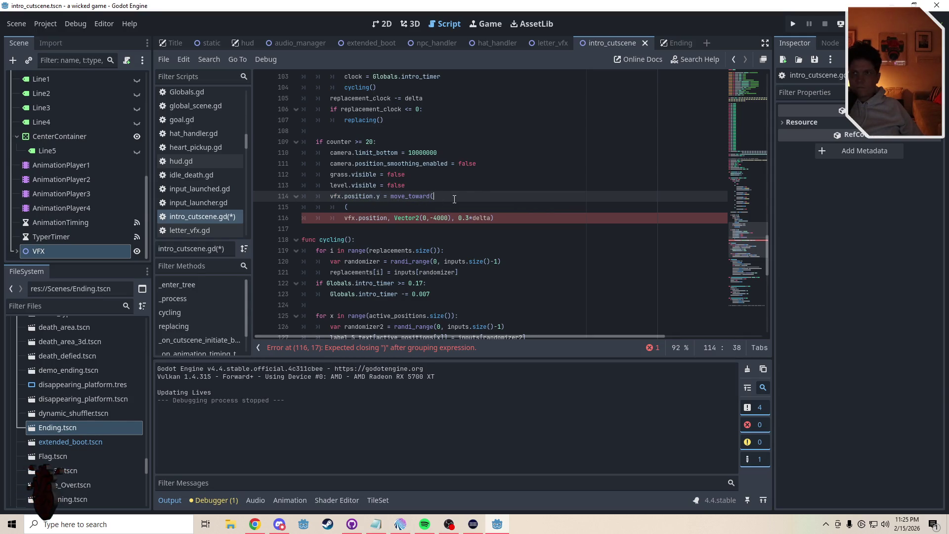
type(", -4")
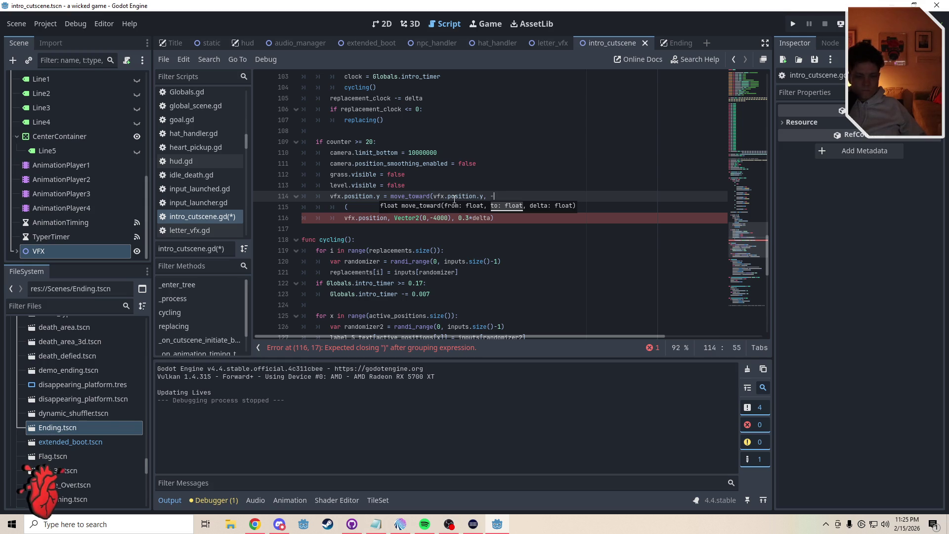
type("000, ")
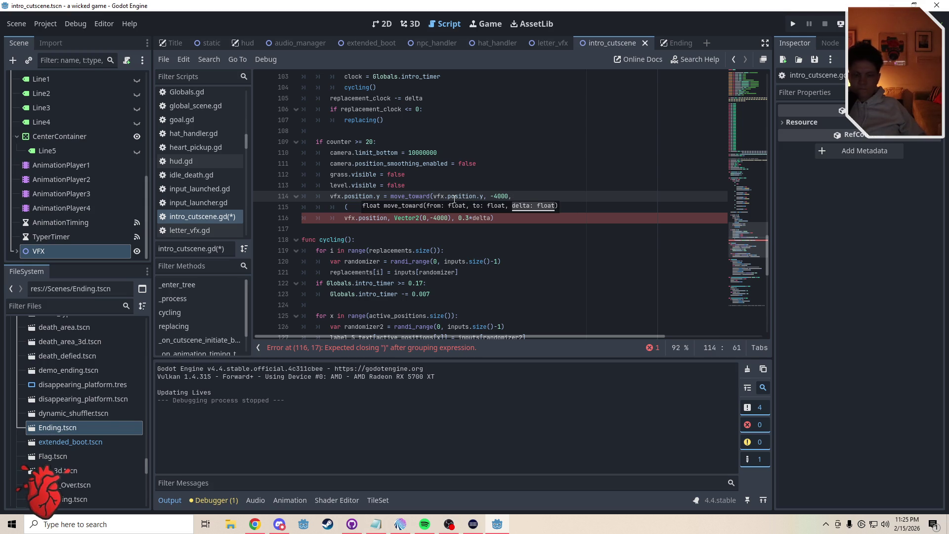
type("0.3")
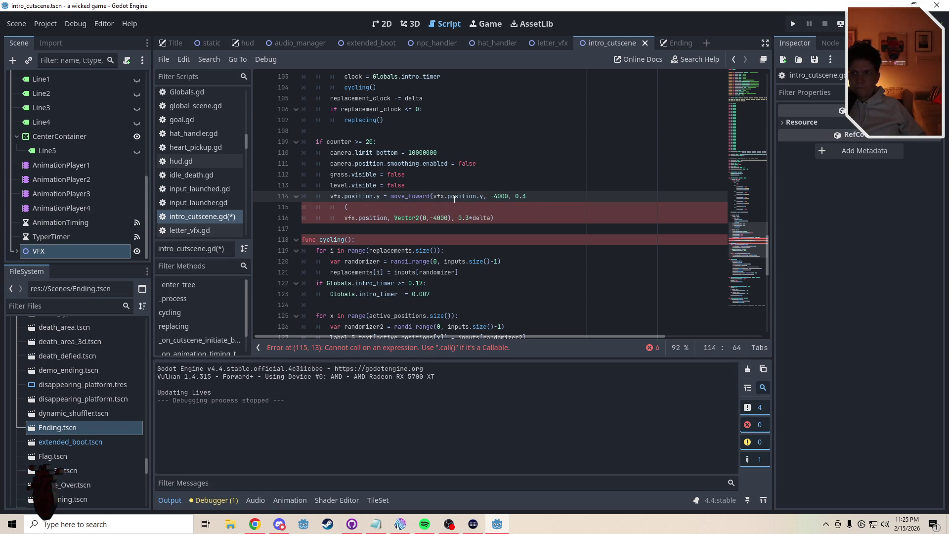
type("* delta")
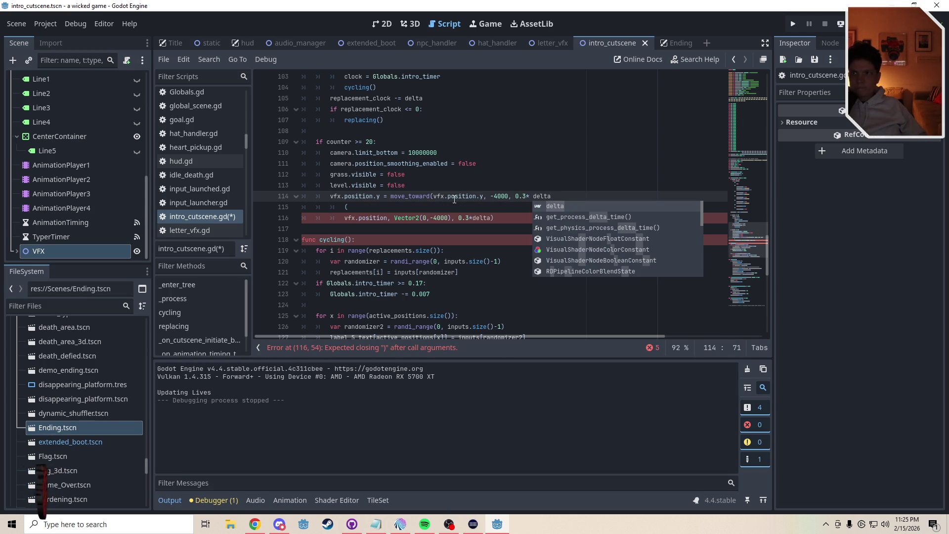
- Delete the broken lines 115–116, fix the speed to 0.25*delta, and save the script
left_click_drag(497, 218, 558, 199)
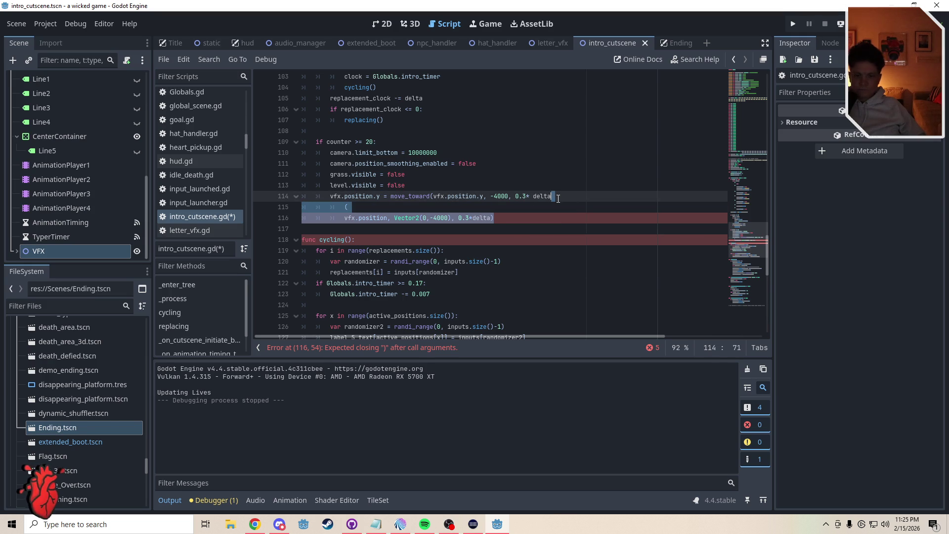
key("BackSpace")
type(")")
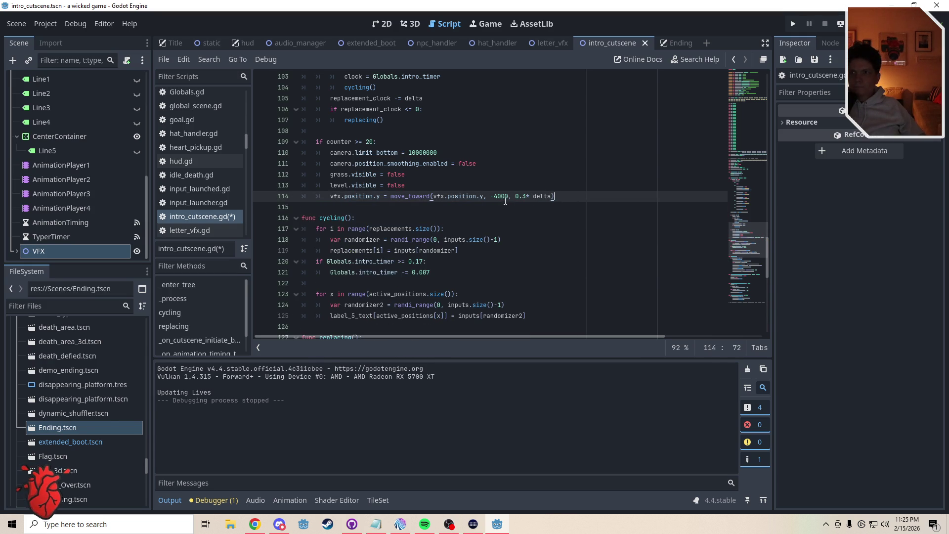
type("5")
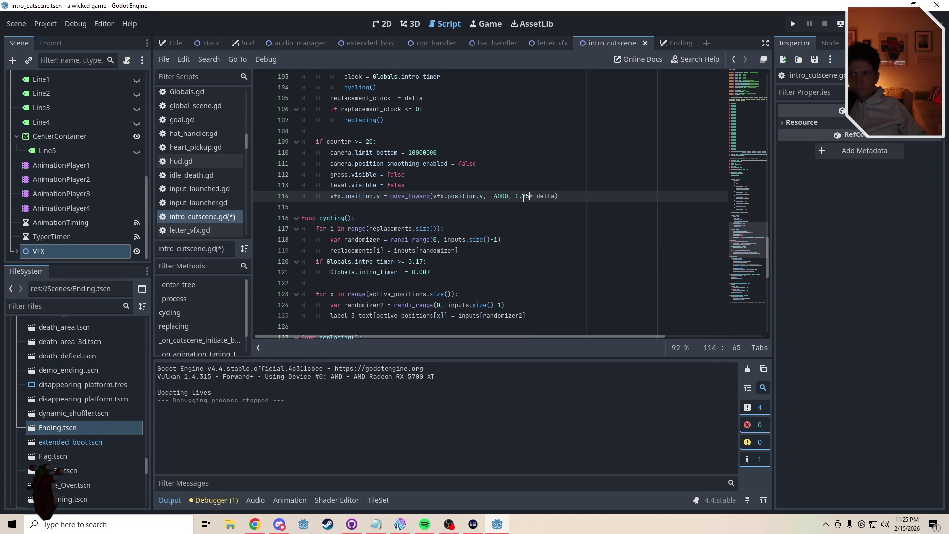
left_click(538, 199)
key("BackSpace")
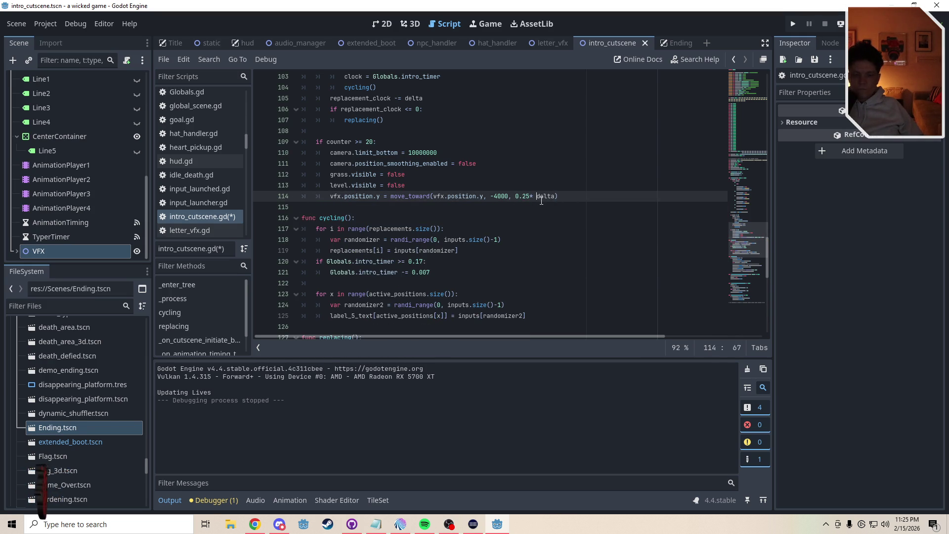
left_click(504, 186)
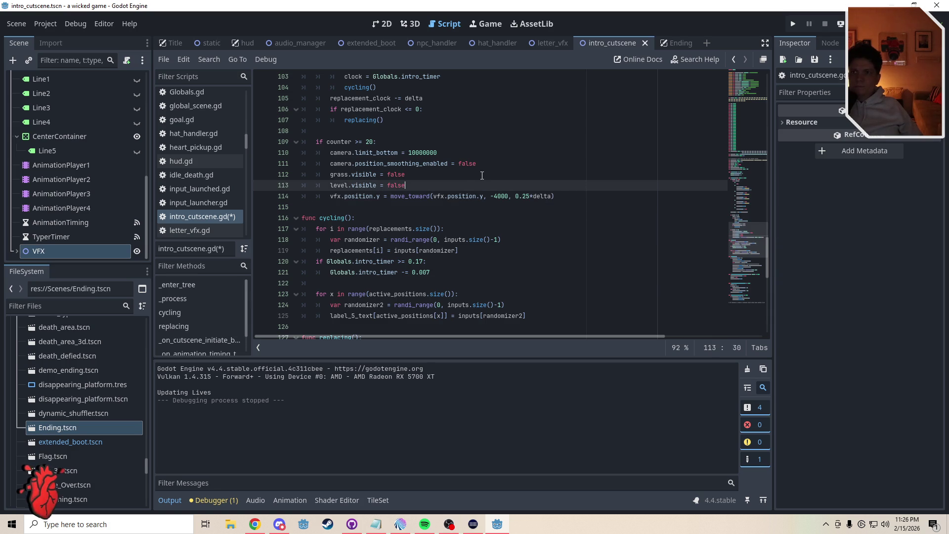
key("ctrl+s")
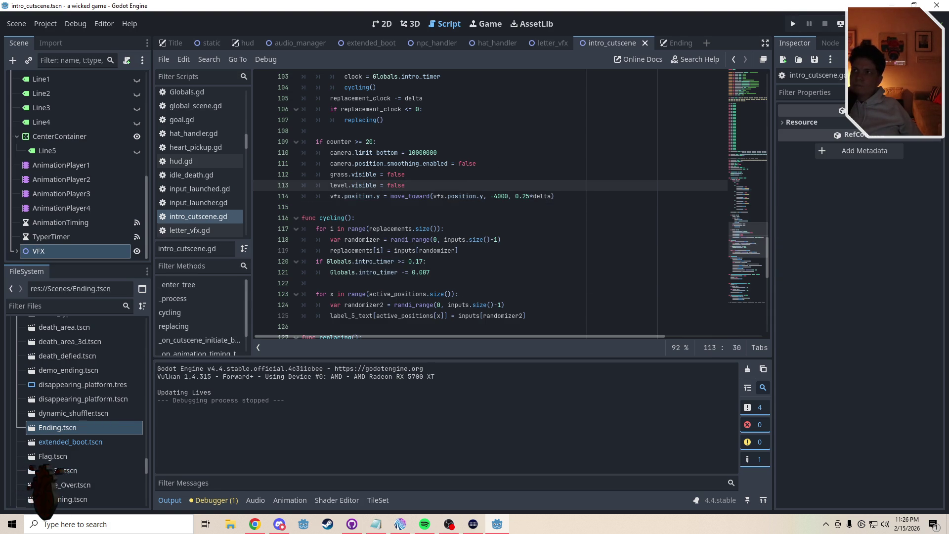
- Run the project with F5 and play the intro, jumping right with D and W, then moving left
key("F5")
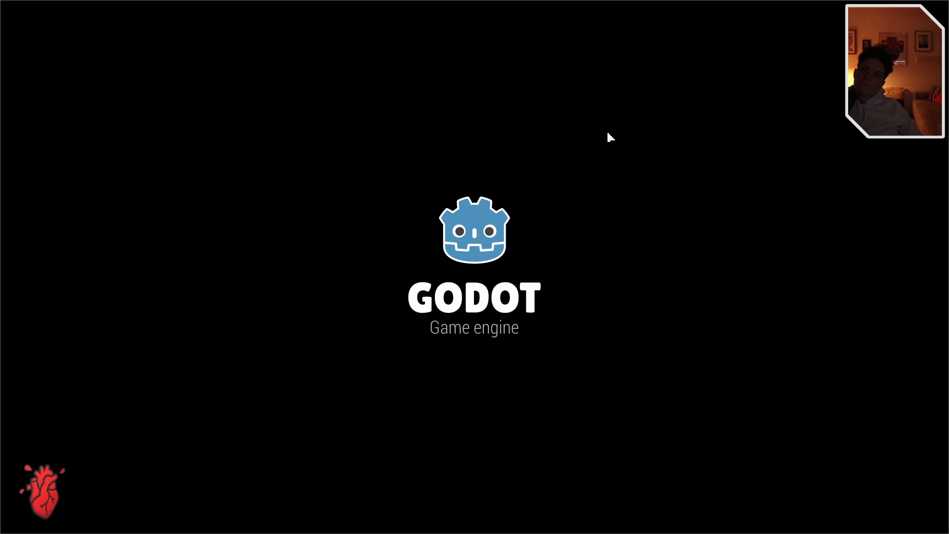
key("d")
key("w")
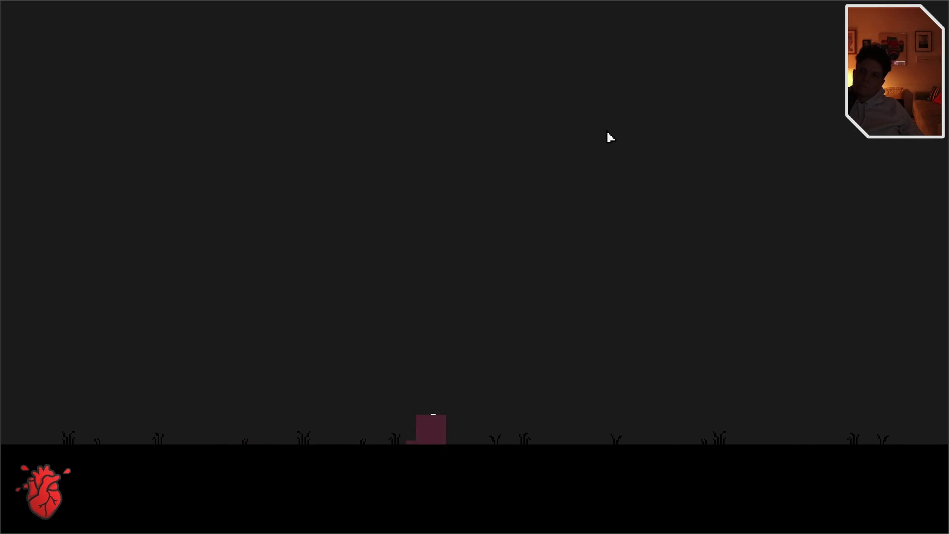
key("w")
key("w")
key("w")
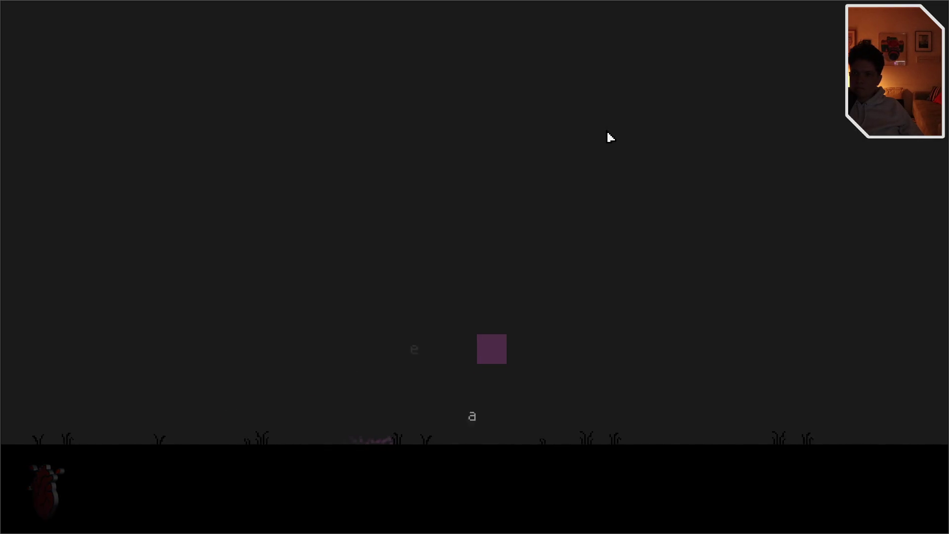
key("w")
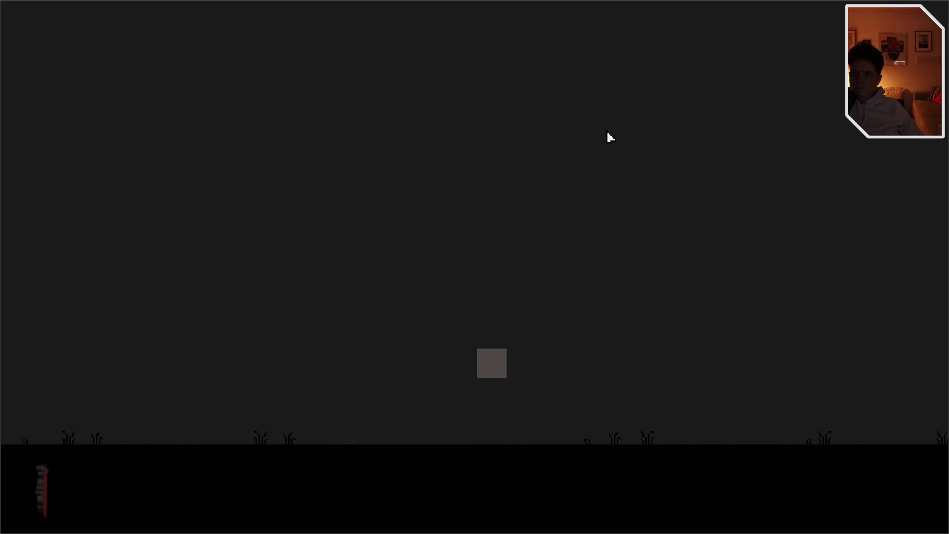
key("w")
key("w")
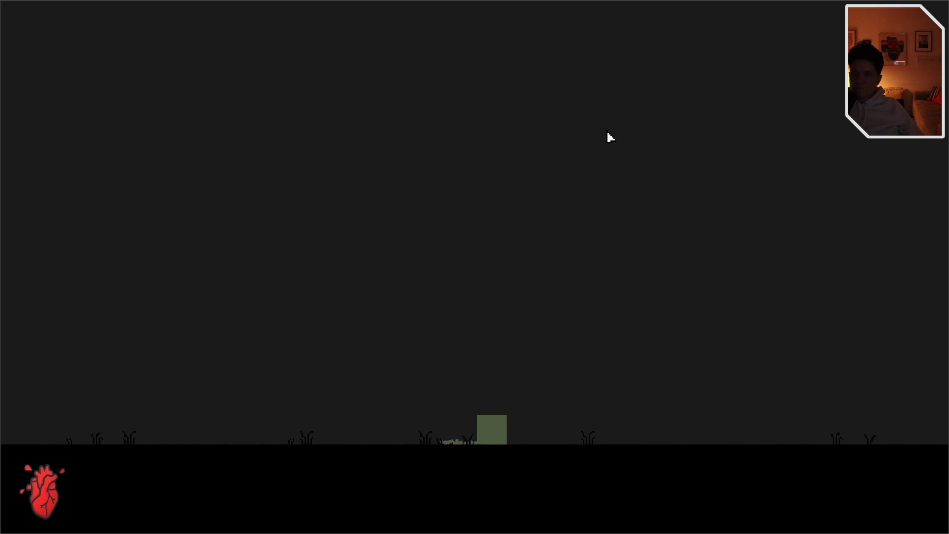
key("w")
key("w")
key("a")
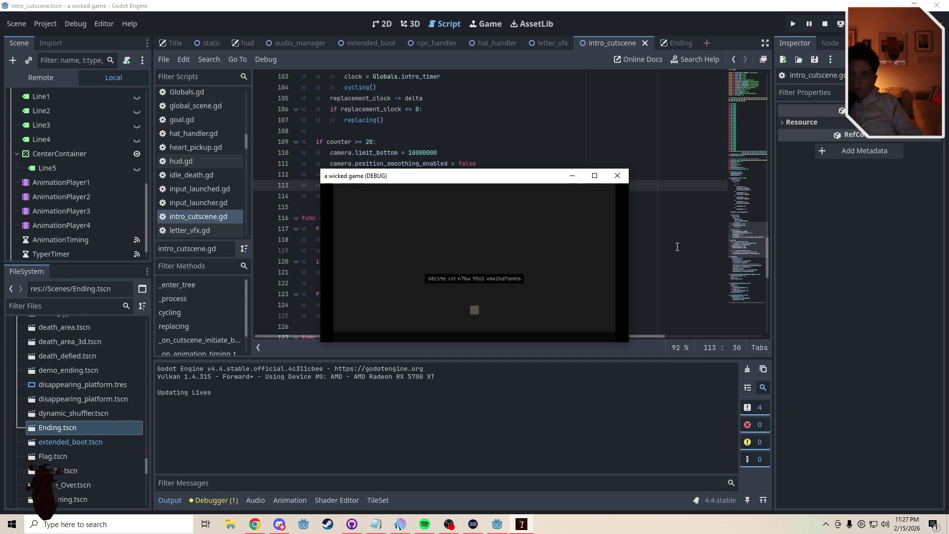
- Stop the running game and scroll the Scene dock down to Camera2D
left_click(618, 174)
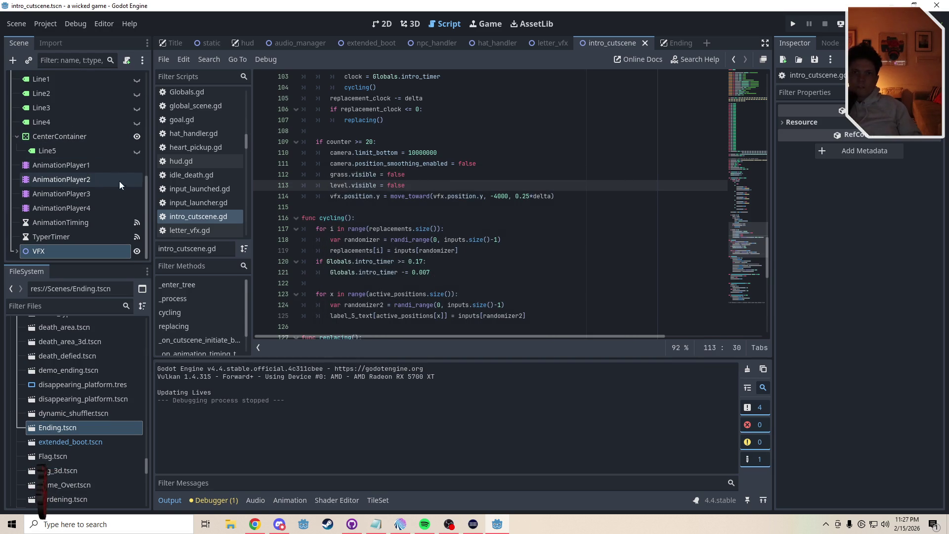
left_click_drag(146, 208, 143, 99)
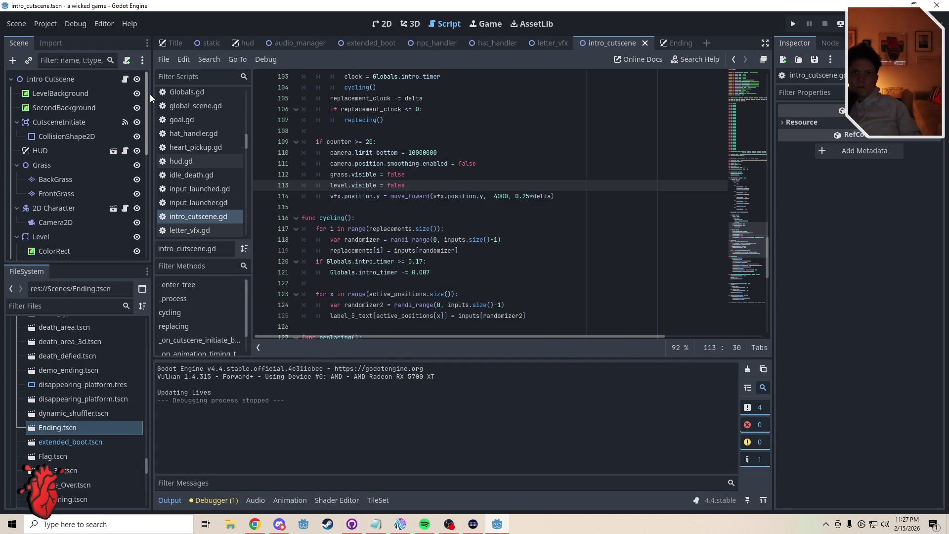
scroll(88, 158, "down", 2)
- Set Camera2D's Zoom x to 0.3 in the Inspector and save the scene
left_click(72, 163)
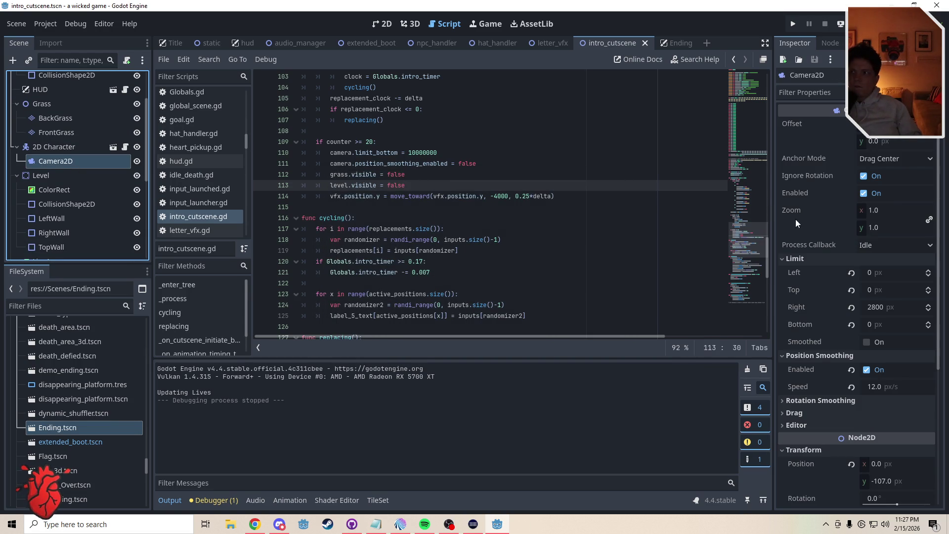
left_click(890, 211)
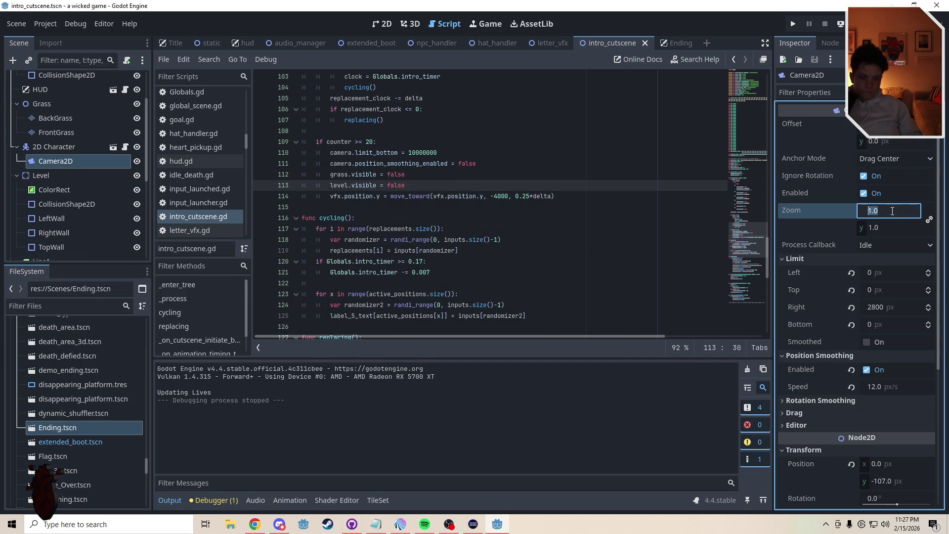
type("0.3")
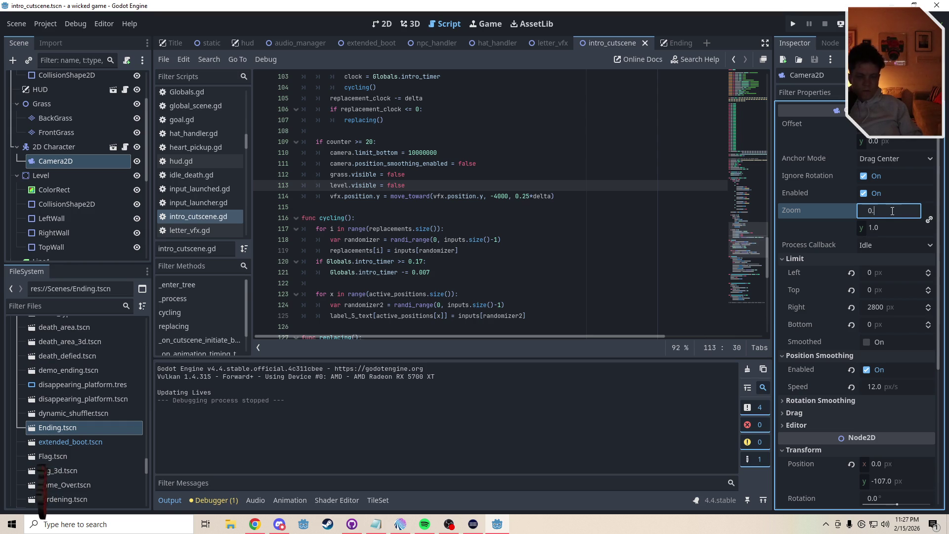
key("Return")
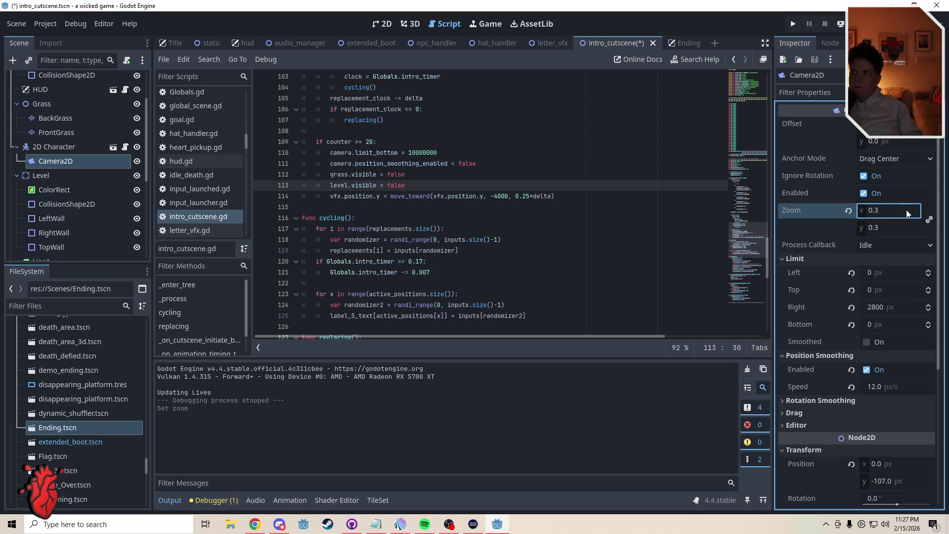
key("ctrl+s")
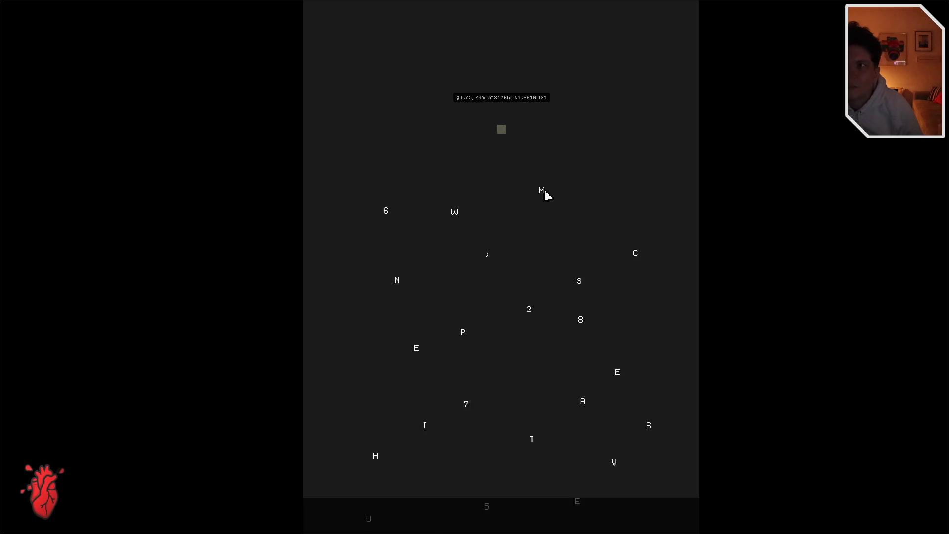
- Stop the running game and revert the camera zoom to 1.0
key("F11")
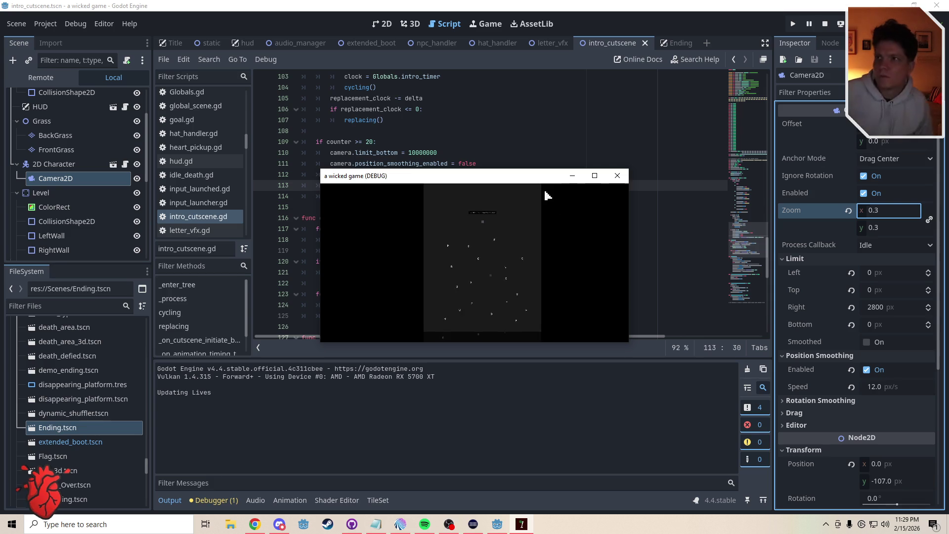
left_click(618, 176)
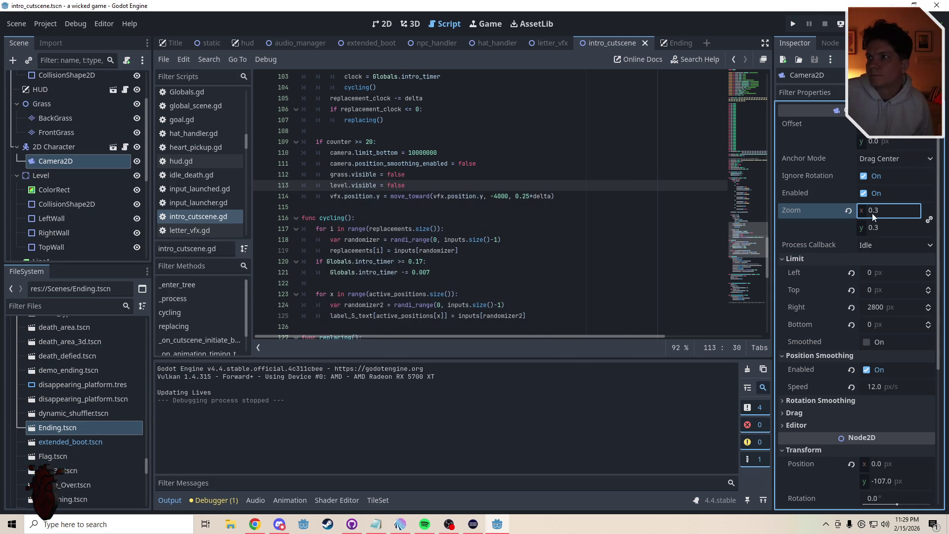
left_click(849, 212)
- Change line 114's speed from 0.25*delta to 10*delta and save to relaunch the game
left_click(526, 197)
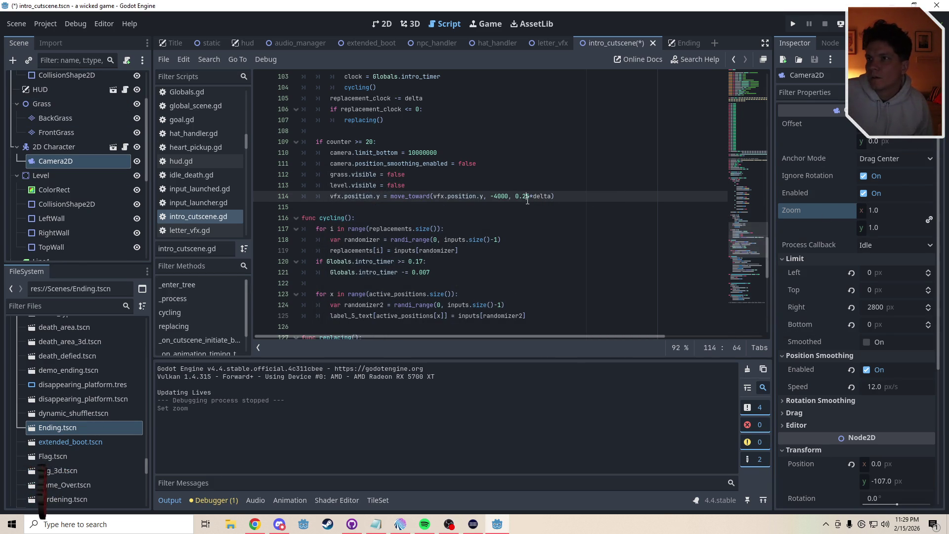
left_click(516, 197)
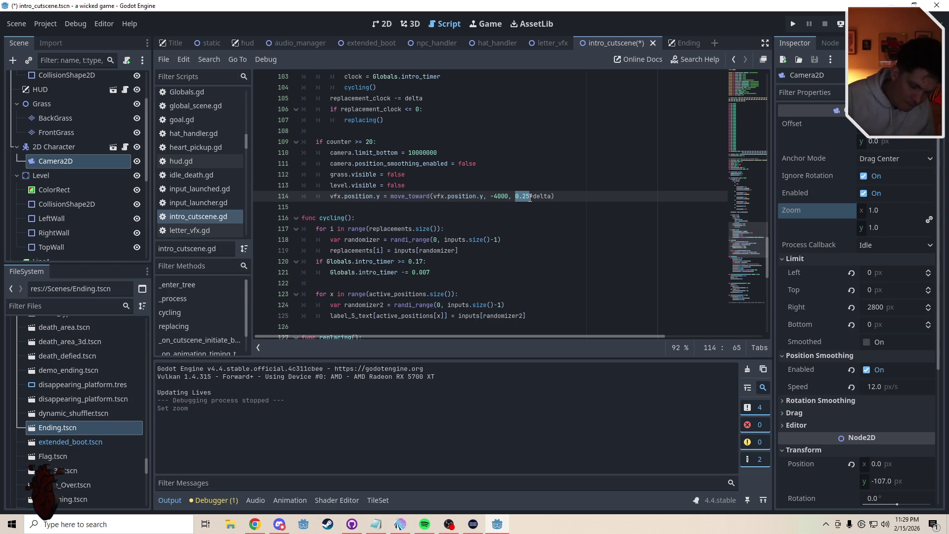
type("5")
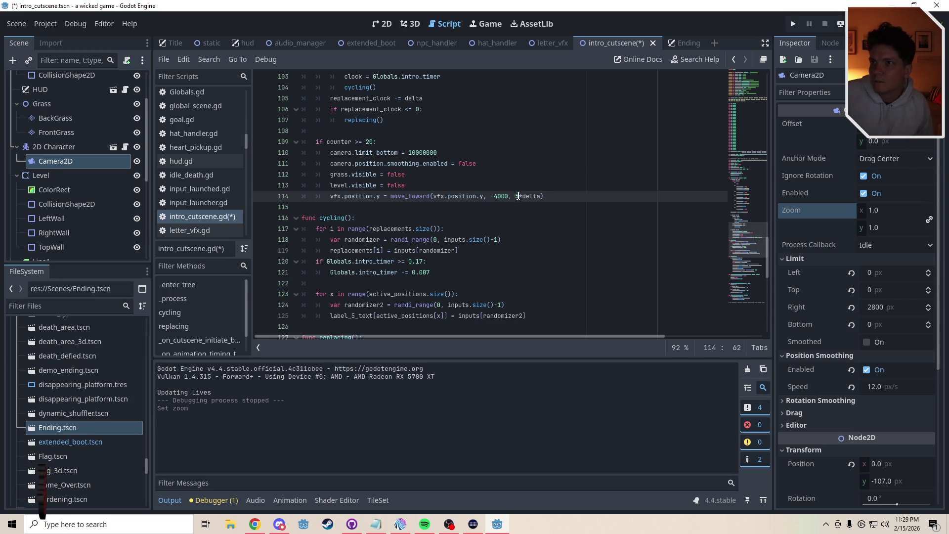
key("BackSpace")
type("10")
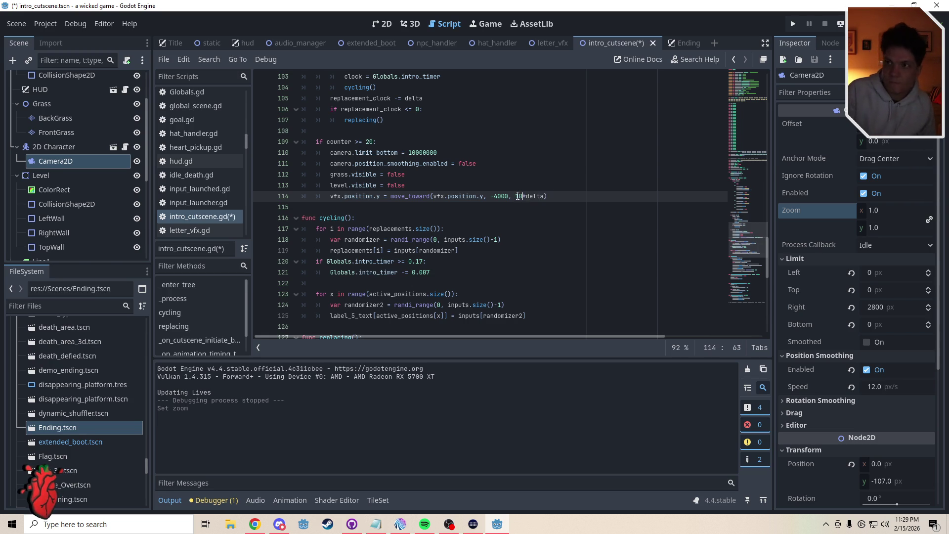
key("ctrl+s")
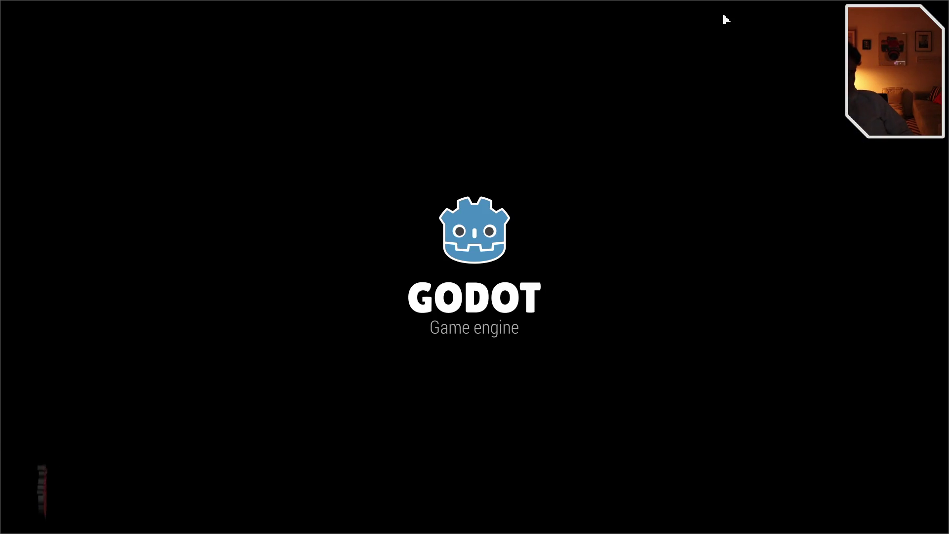
- Keep running the player right until the scrambled letters rise across the cutscene
key("Right")
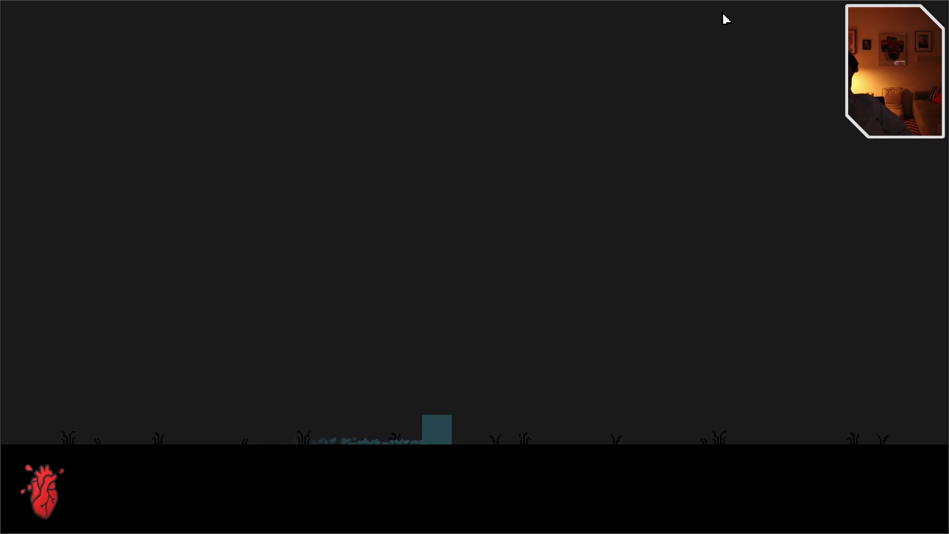
key("Right")
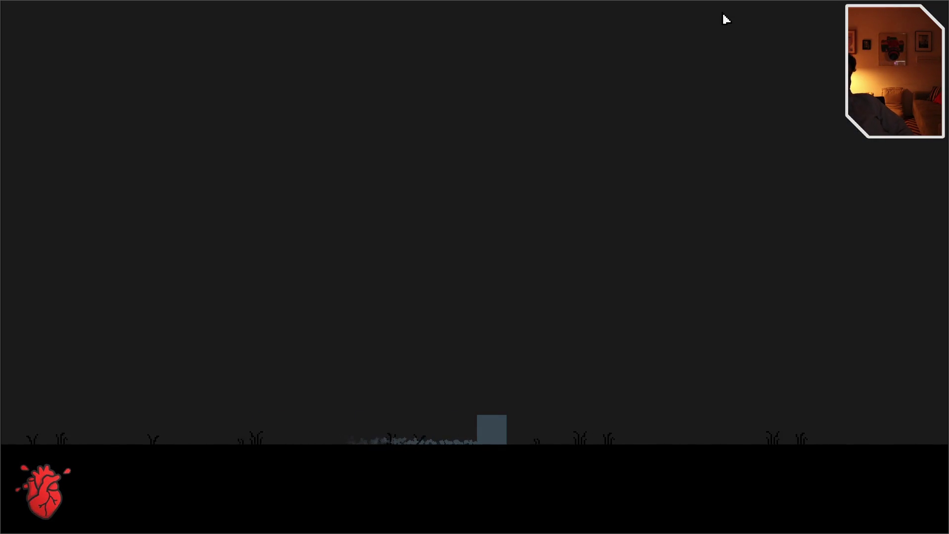
key("Right")
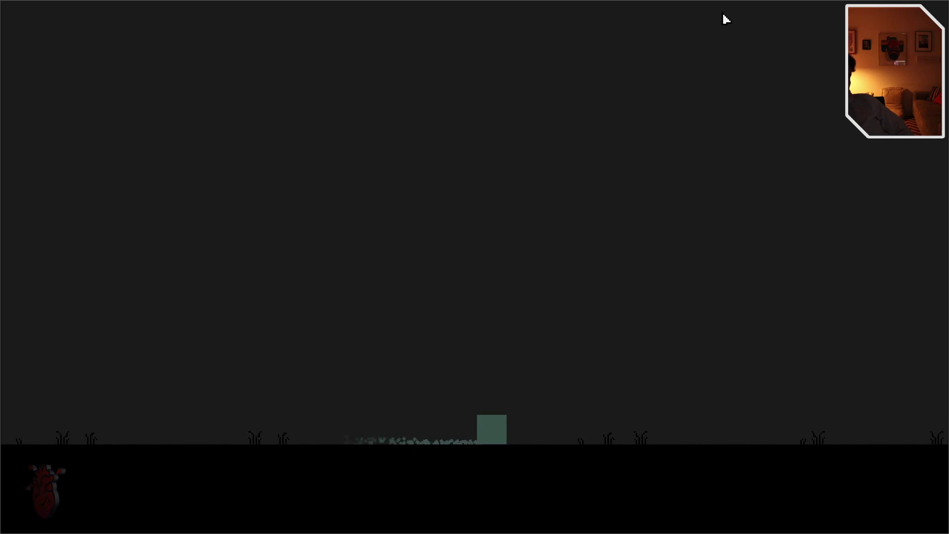
key("Right")
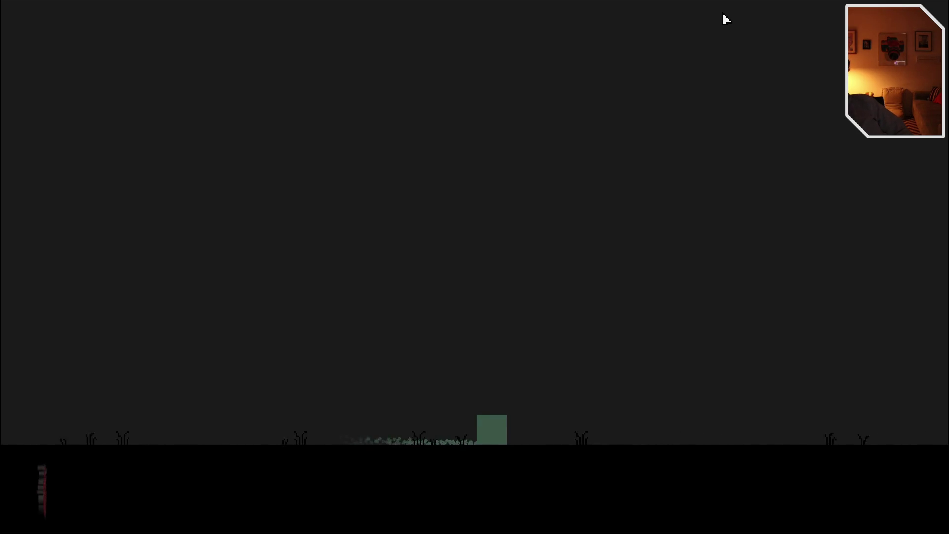
key("Right")
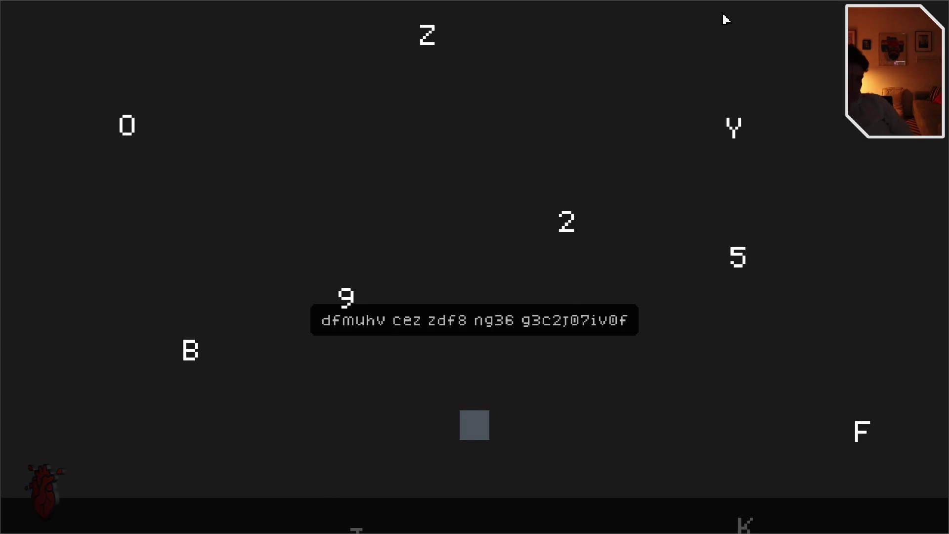
- Exit fullscreen with F11 and close the game window to end the test run
key("F11")
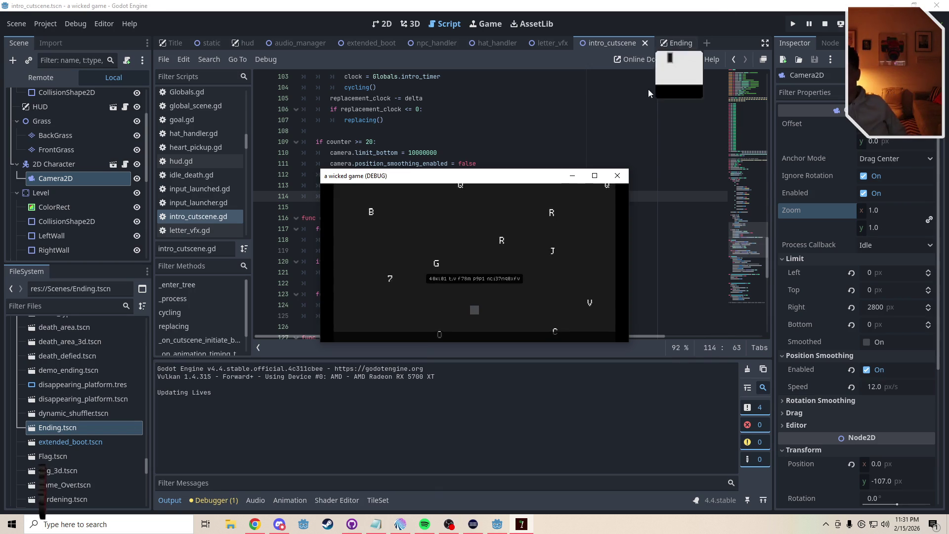
left_click(618, 177)
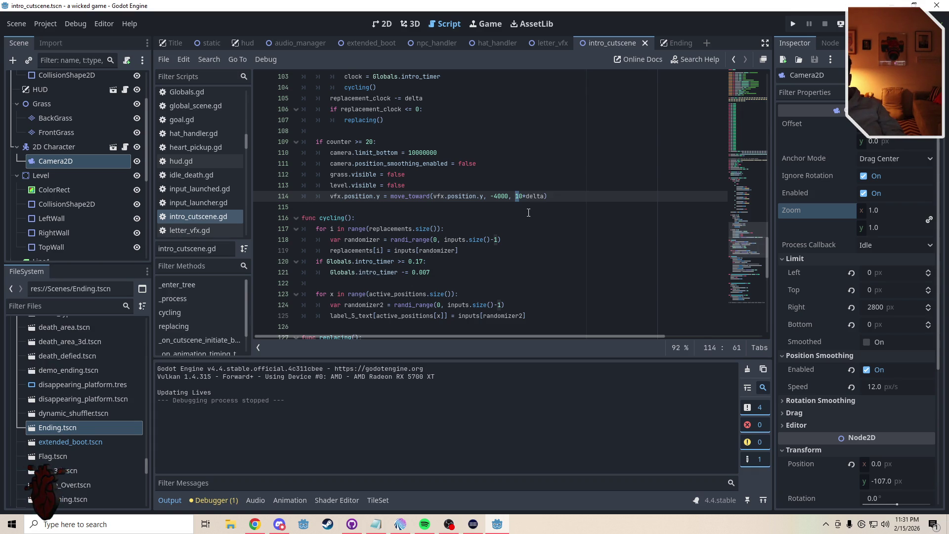
- Confirm the 40*delta speed on line 114 and save the script
left_click(507, 207)
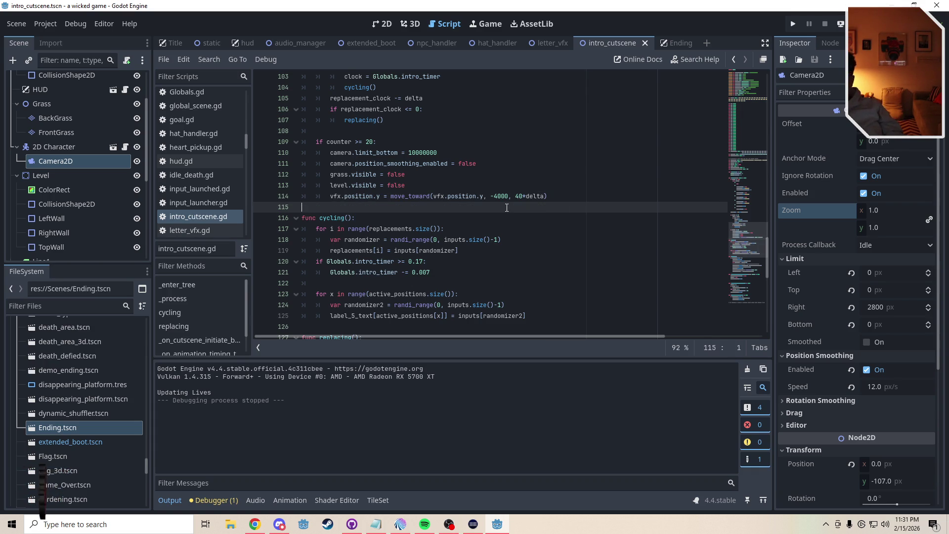
key("ctrl+s")
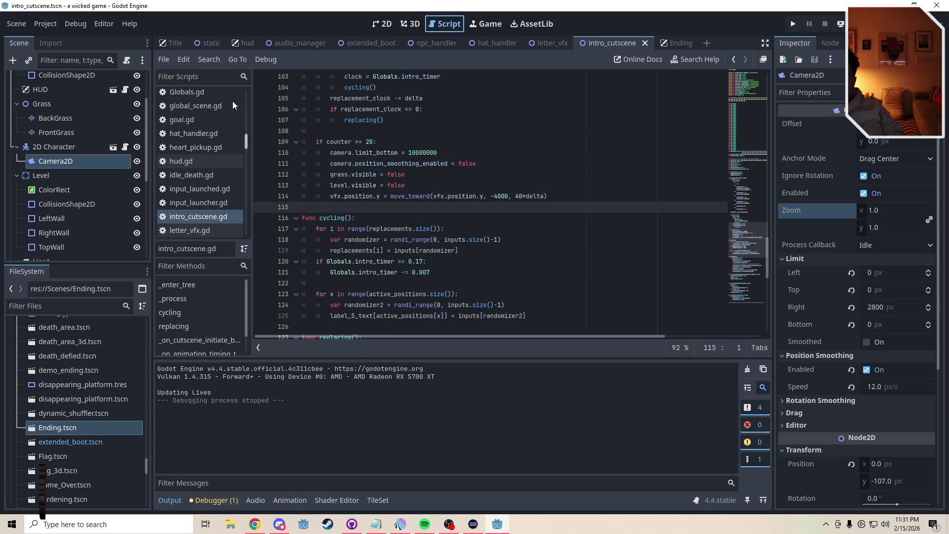
- Check intro_timer in Globals.gd, then change line 120's threshold from 0.17 to 0.13 and save
left_click(195, 98)
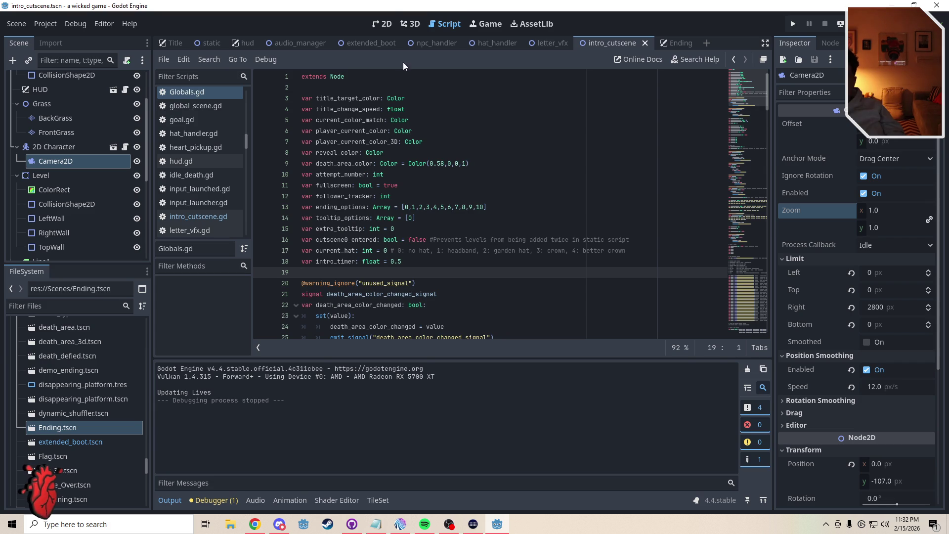
scroll(131, 85, "up", 3)
left_click(130, 79)
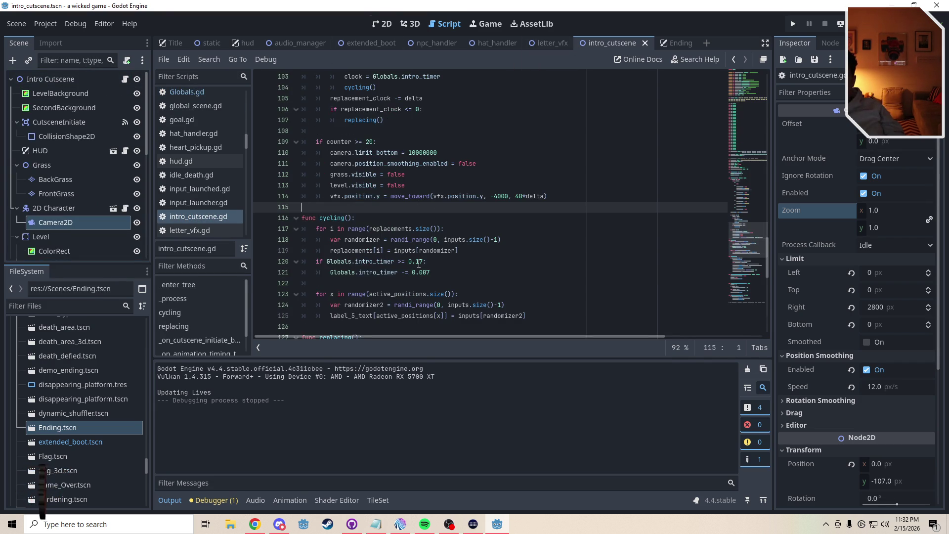
left_click(422, 262)
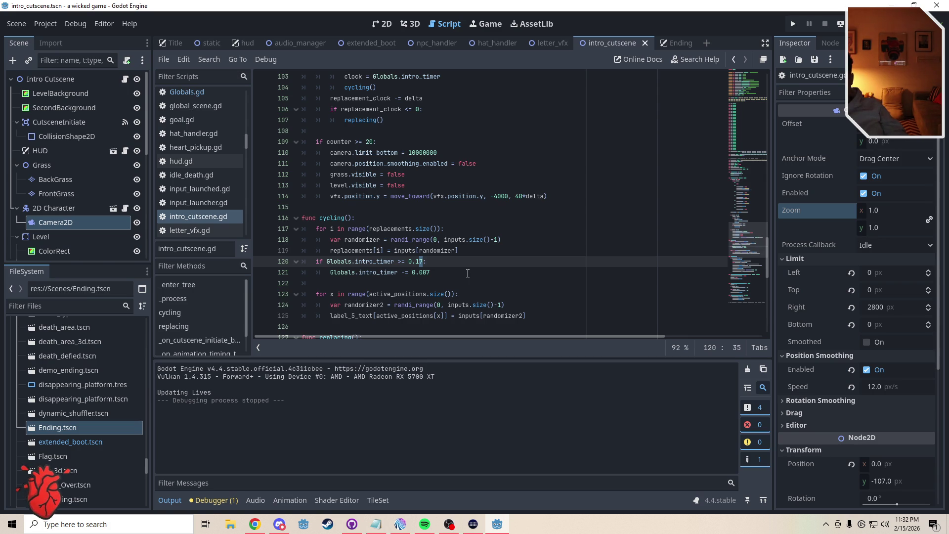
left_click(440, 271)
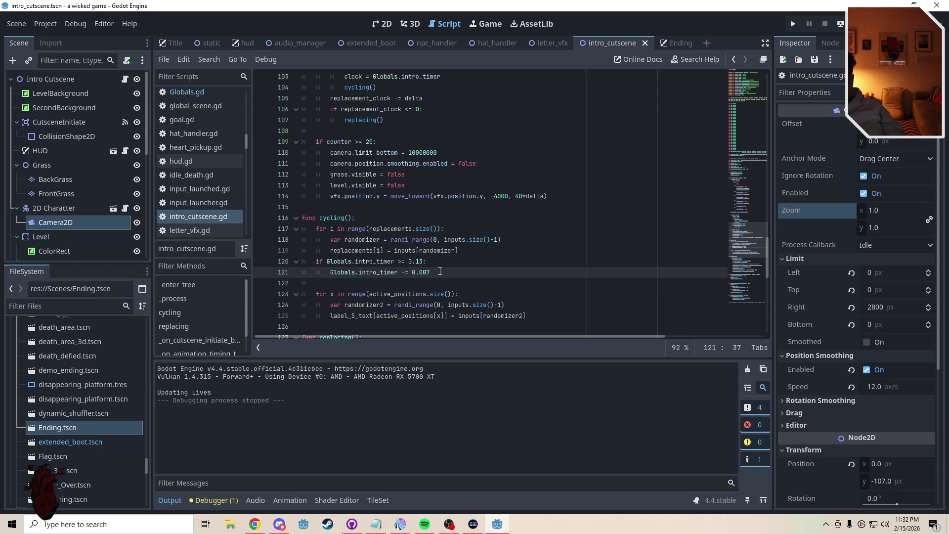
key("ctrl+s")
left_click(548, 196)
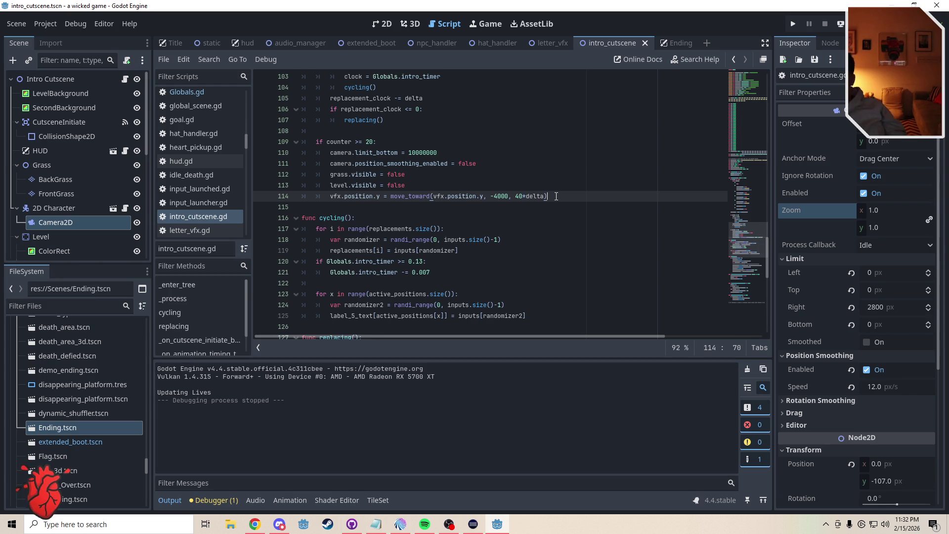
- Jump to the top of the script and briefly try a new var line below the vfx variable
scroll(752, 200, "up", 2)
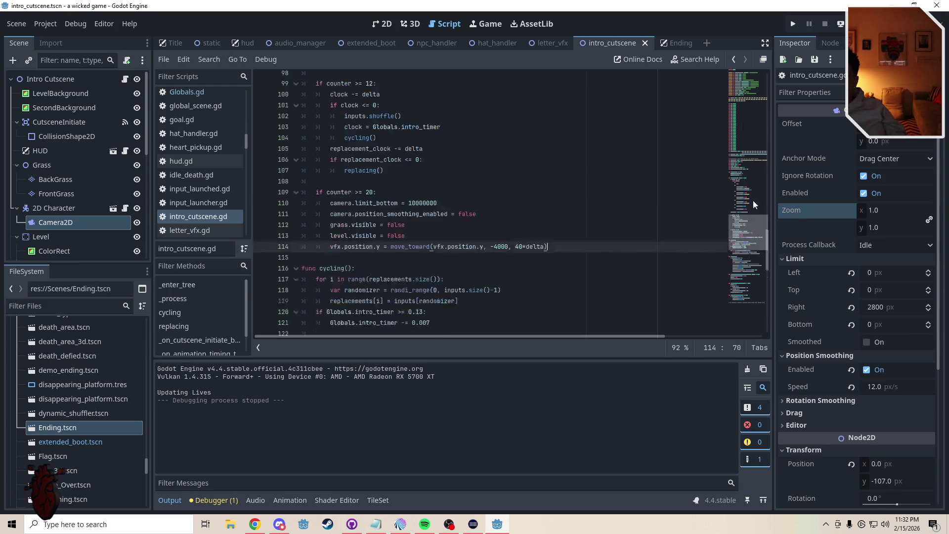
key("ctrl+Home")
left_click(432, 259)
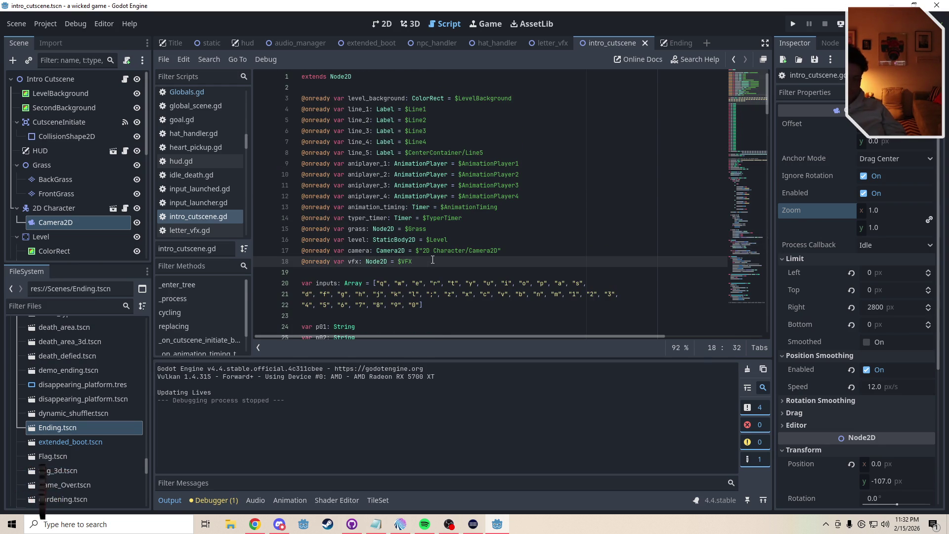
key("Return")
type("var")
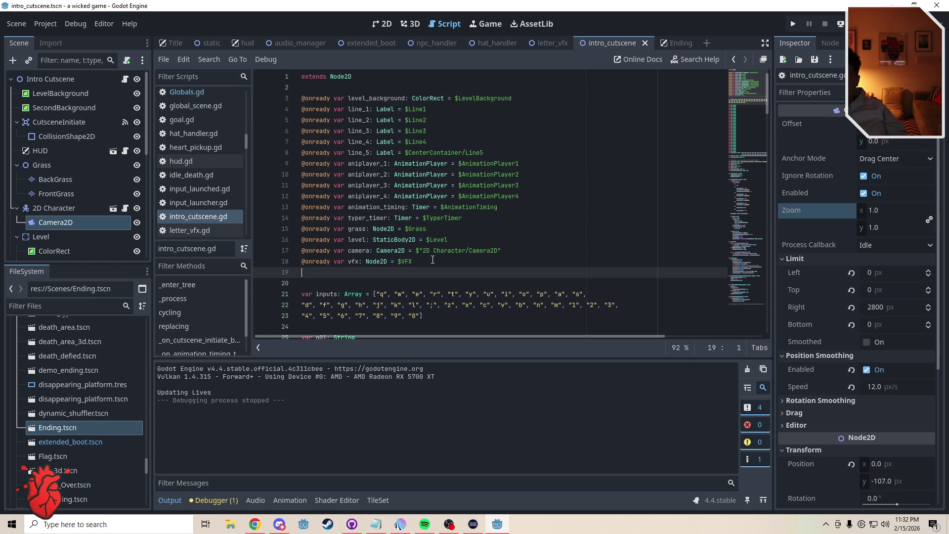
key("BackSpace")
scroll(752, 100, "down", 2)
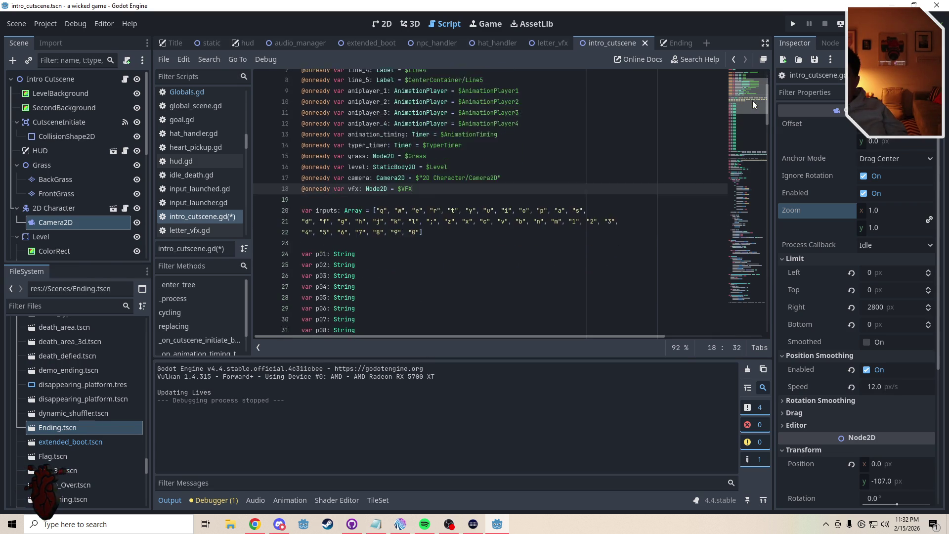
left_click_drag(752, 100, 749, 163)
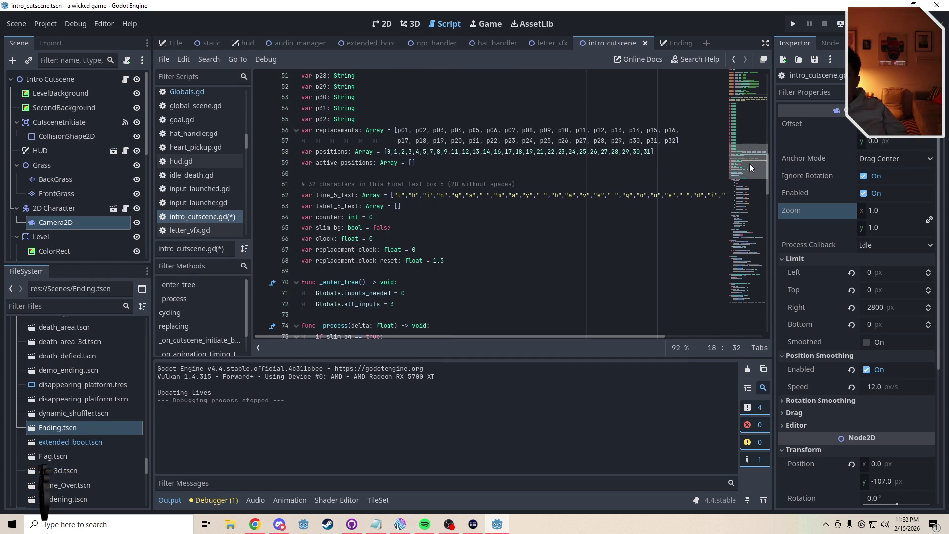
- Add var speed_ramp: Curve after replacement_clock_reset and delete the old speed_ramp declaration
left_click(464, 261)
key("Return")
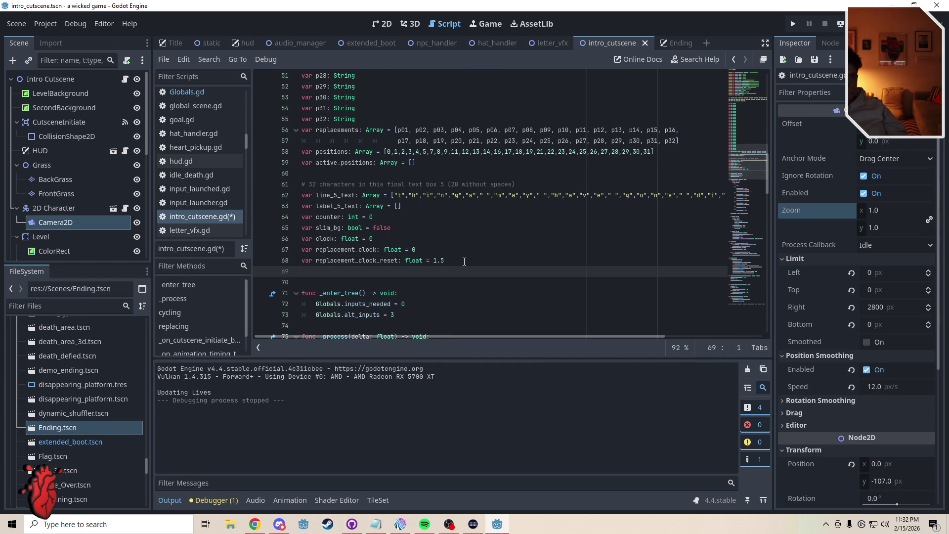
type("var speed_r")
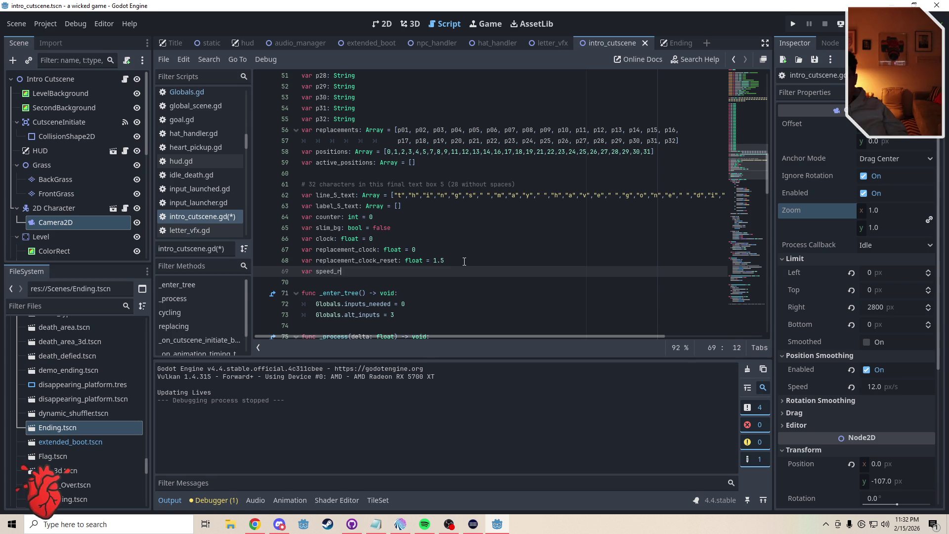
type("amp: Curve")
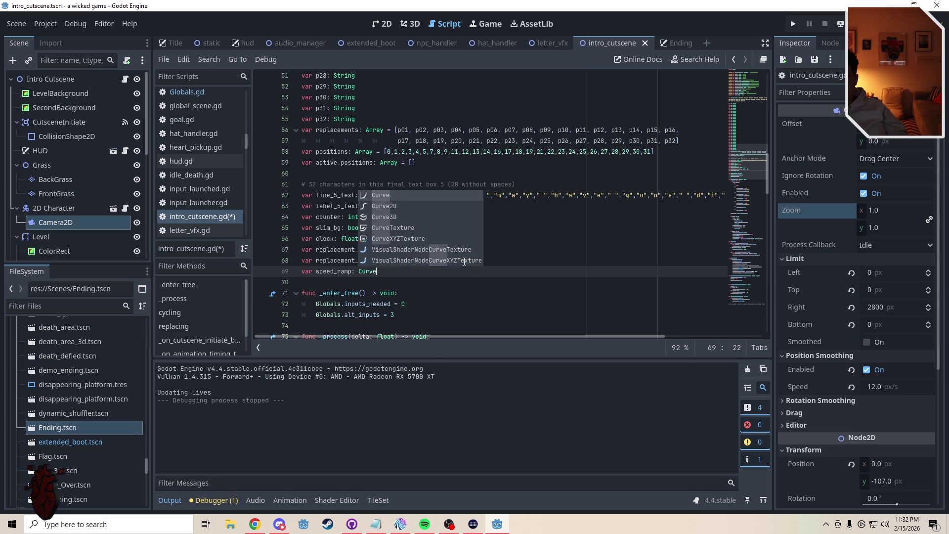
key("Escape")
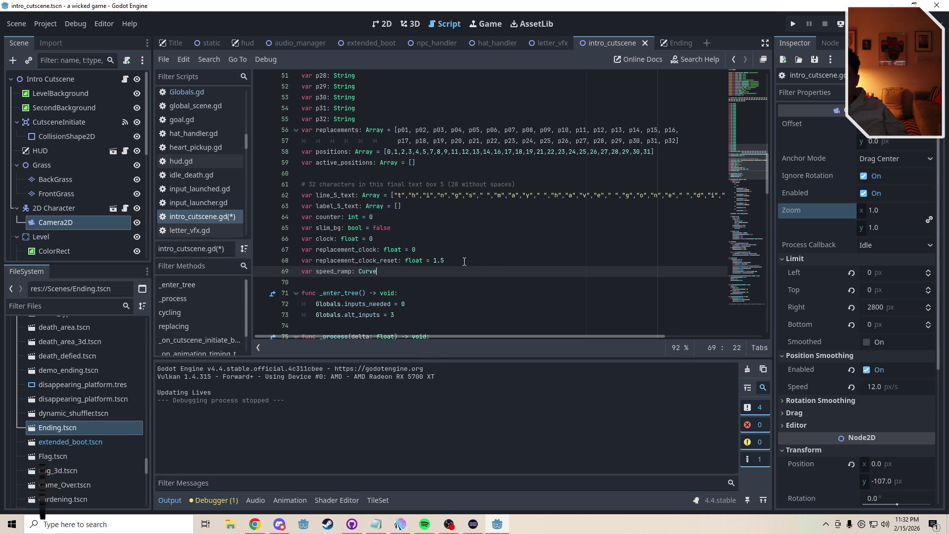
left_click(339, 272)
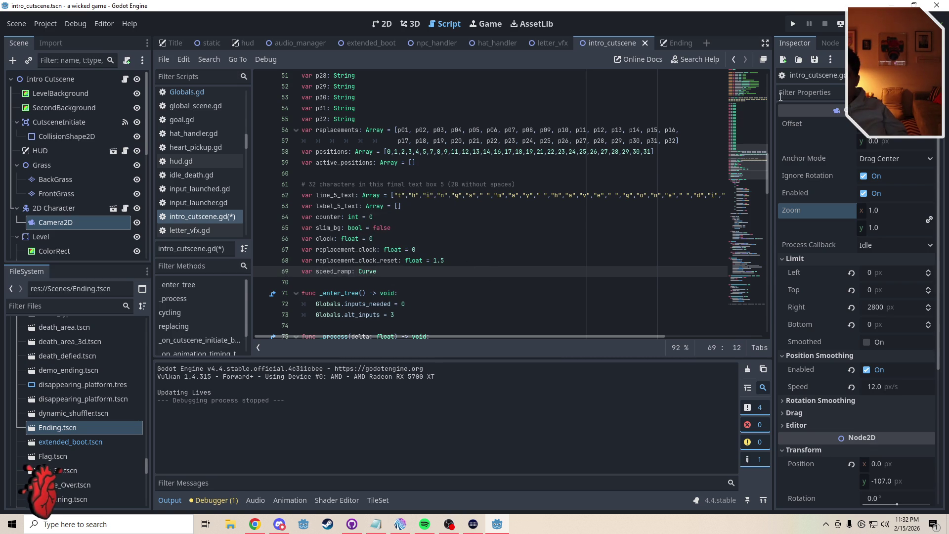
left_click_drag(386, 272, 302, 272)
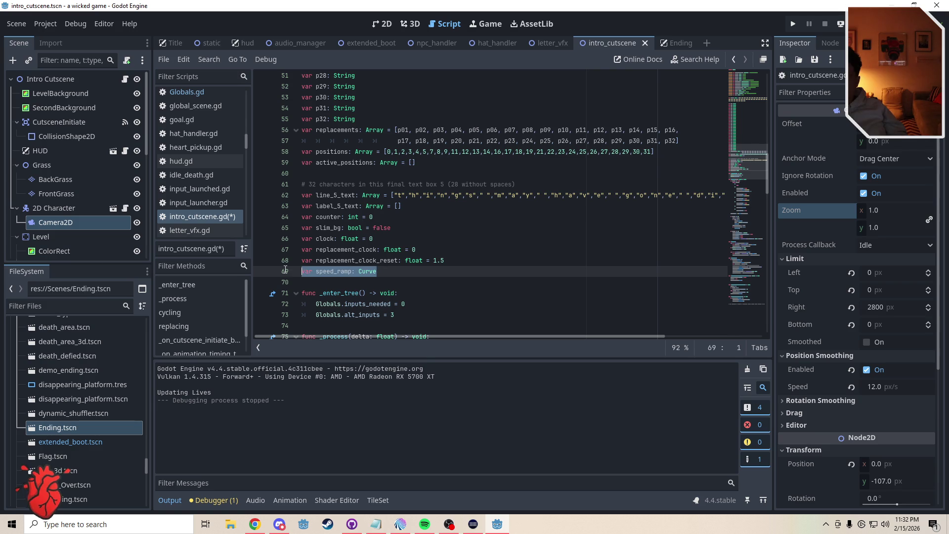
key("BackSpace")
key("BackSpace")
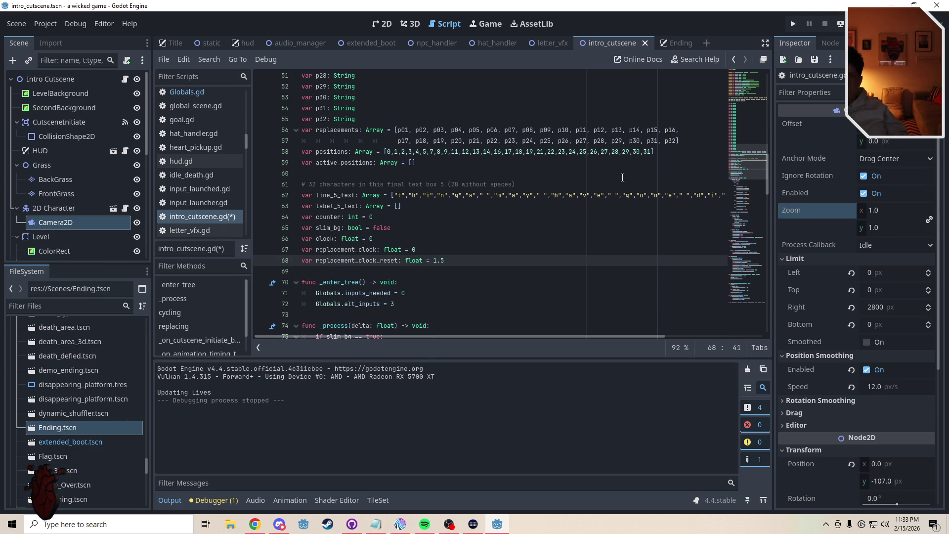
left_click_drag(746, 165, 745, 105)
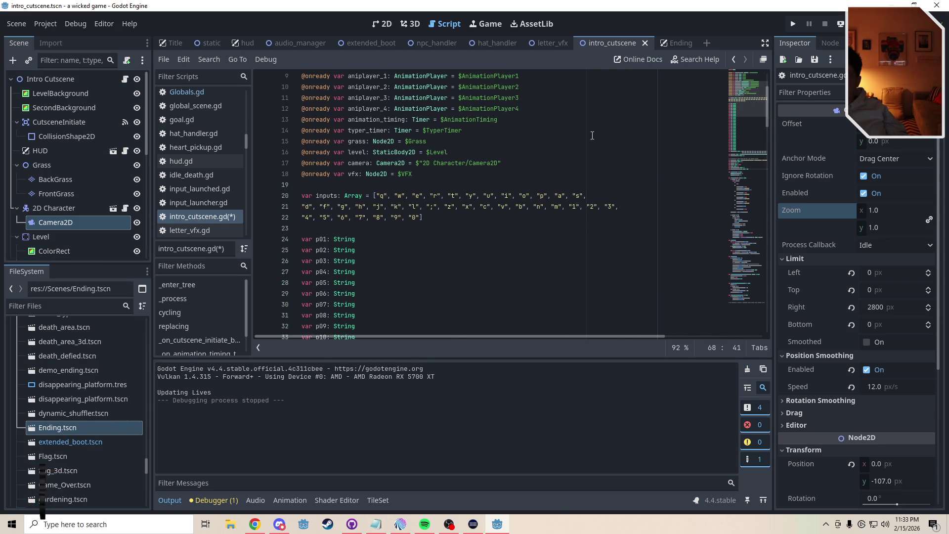
left_click(318, 186)
key("Return")
key("Up")
key("Return")
type("@export ")
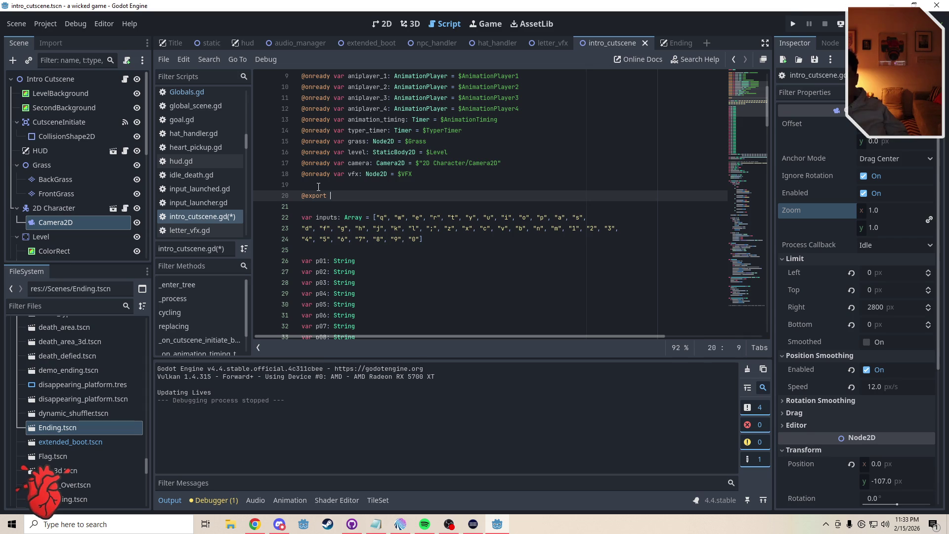
type("var speed_ramp: Curve")
key("Up")
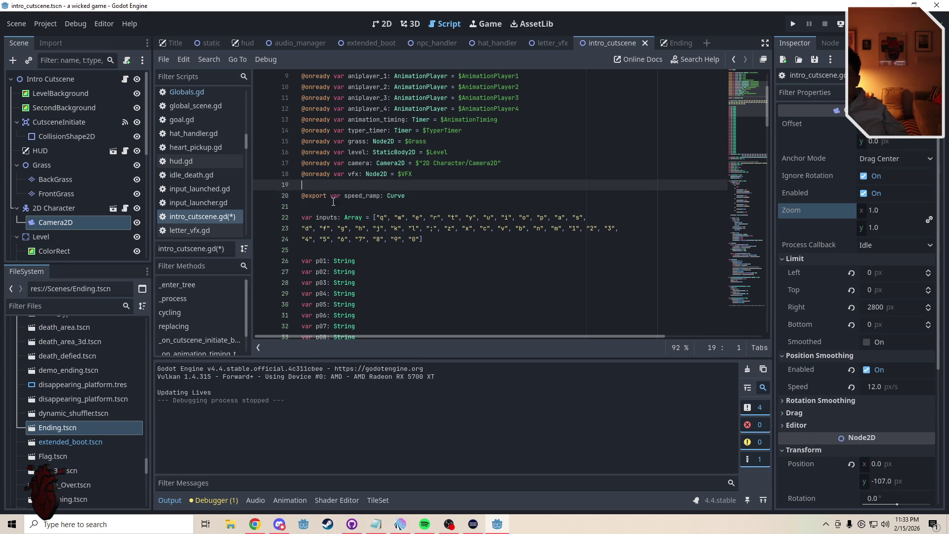
left_click(333, 203)
- Assign a new Curve to the Intro Cutscene node's Speed Ramp property
left_click(54, 79)
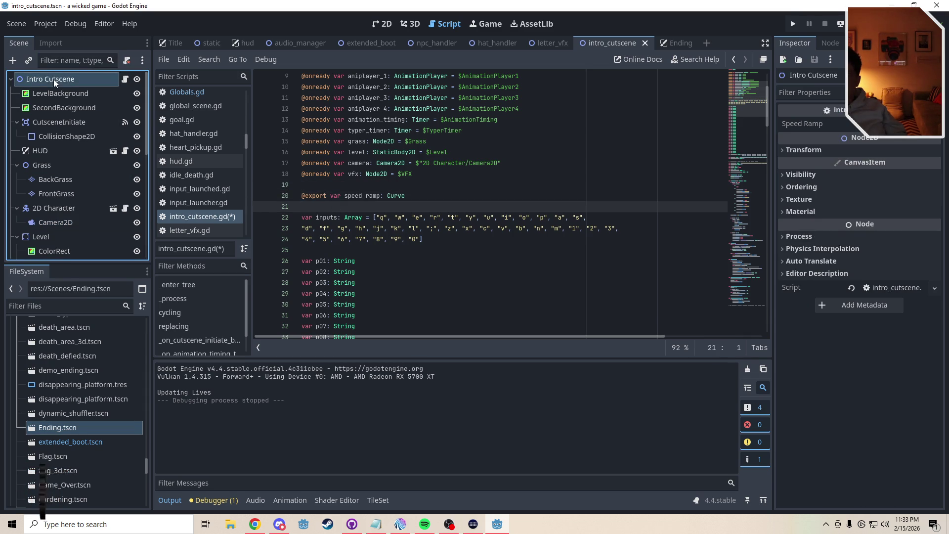
left_click(890, 125)
left_click(899, 142)
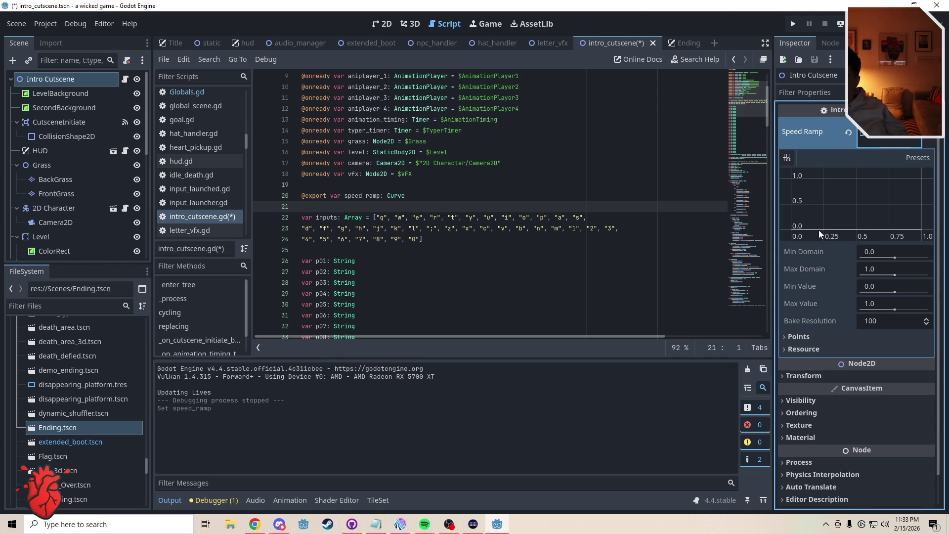
- Add curve points near (0.40, 0.86) and (0.30, 0.57) and steepen the starting tangent
left_click_drag(844, 223, 844, 189)
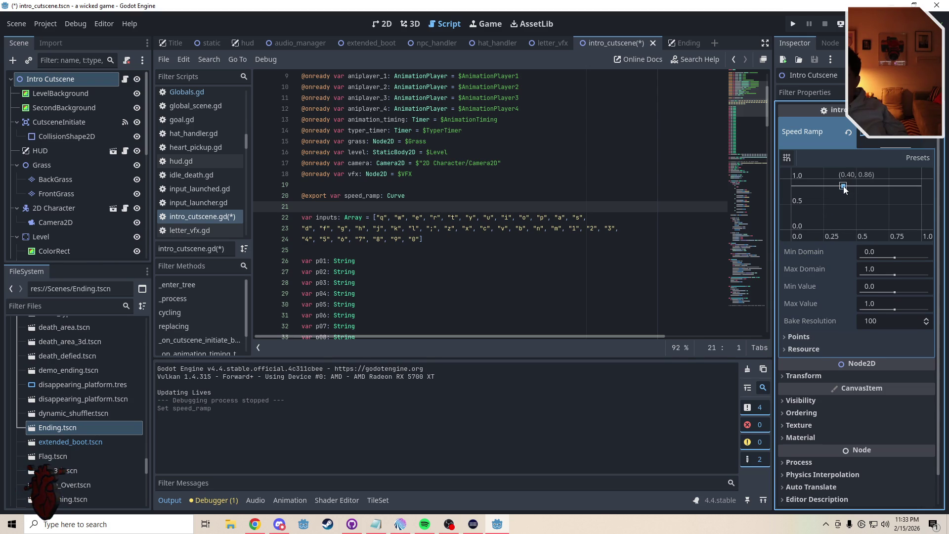
left_click(806, 184)
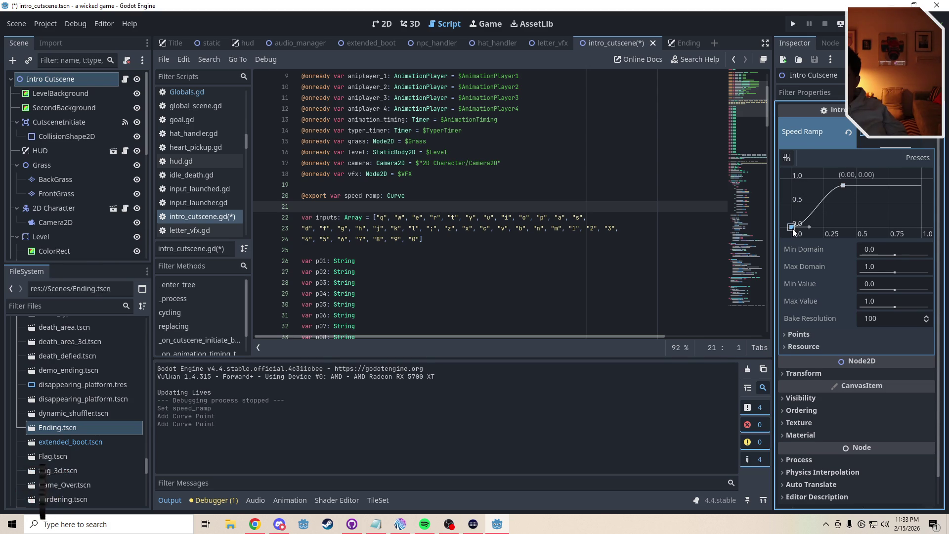
left_click(802, 213)
left_click_drag(807, 208, 861, 190)
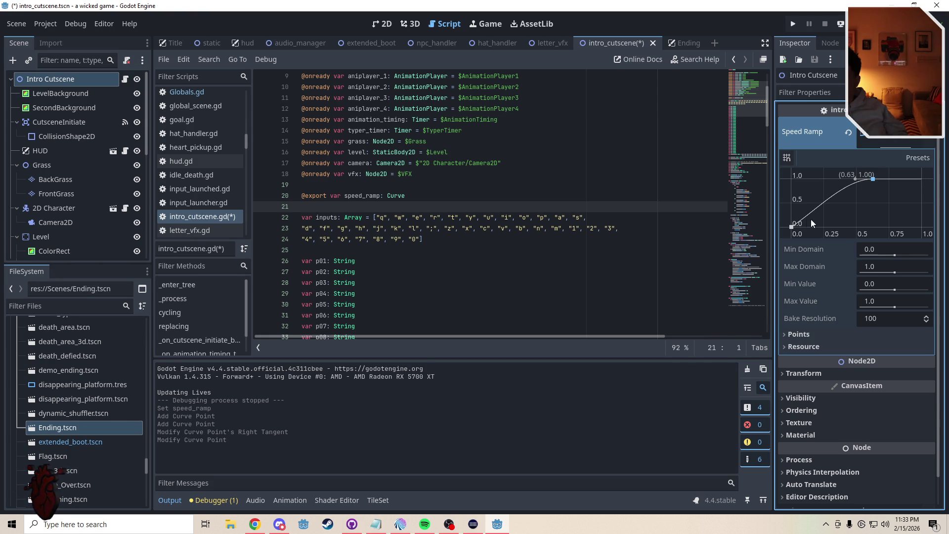
left_click(793, 224)
left_click_drag(797, 220, 805, 214)
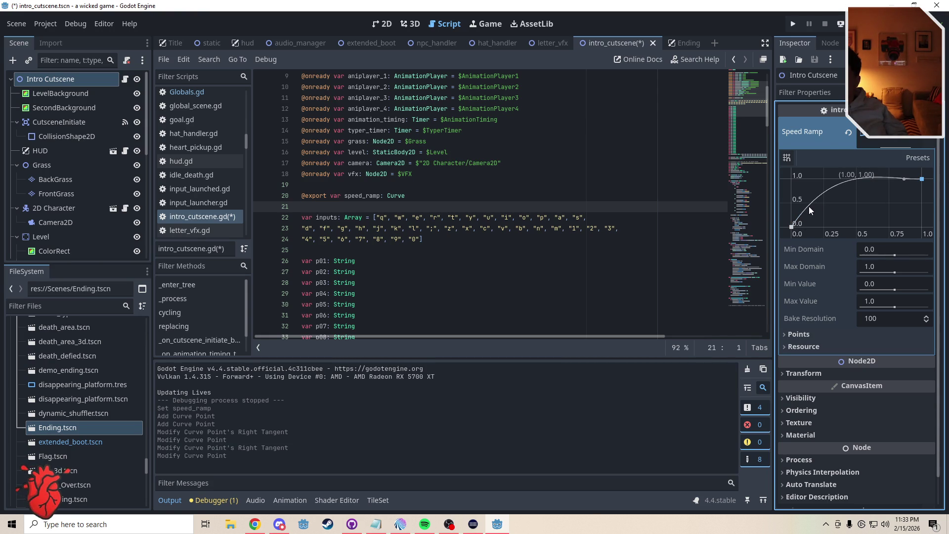
left_click_drag(810, 207, 857, 183)
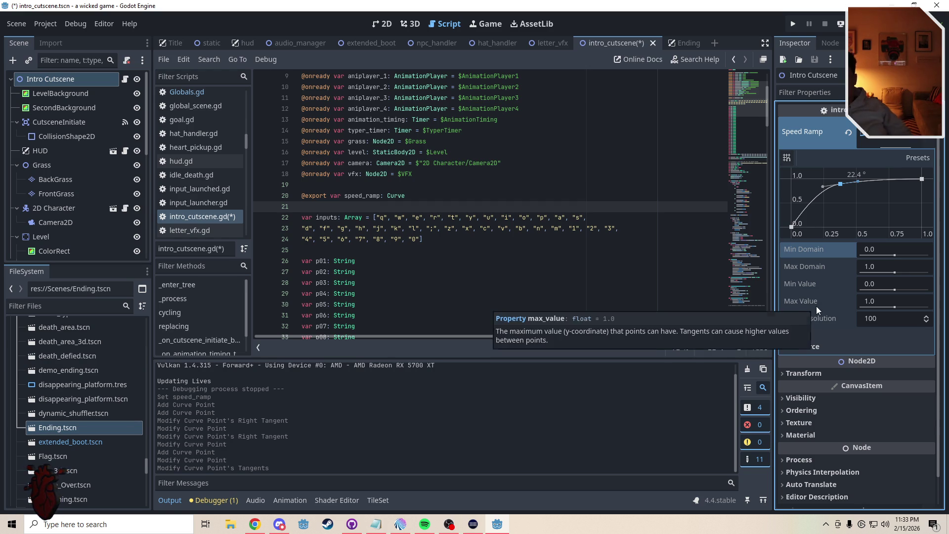
- Tilt the middle point's tangent upward and shift it left to about (0.27, 0.74)
left_click(444, 249)
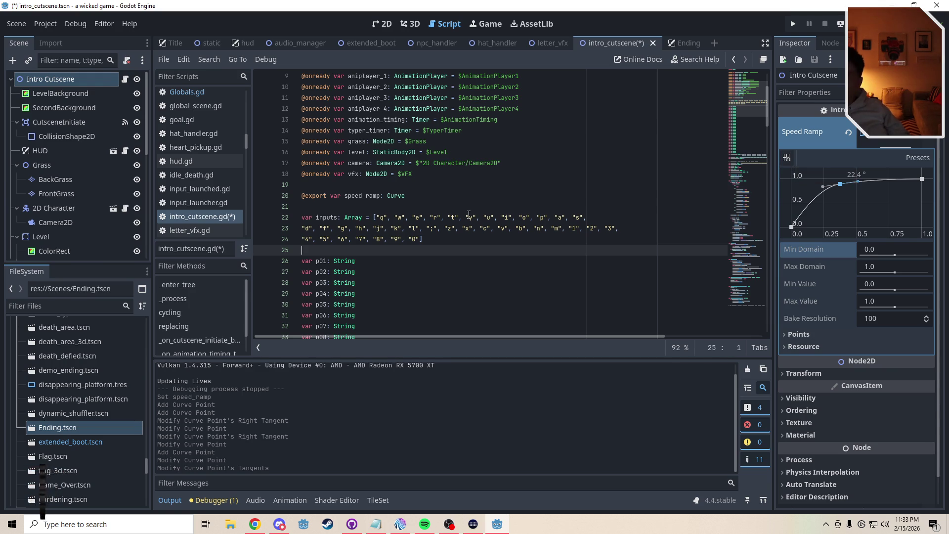
left_click(400, 207)
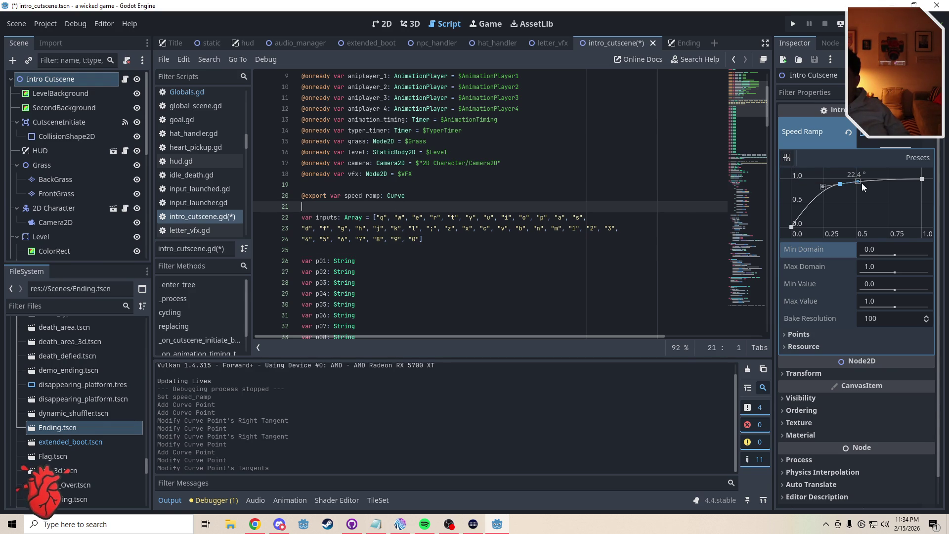
left_click_drag(862, 182, 836, 188)
left_click(662, 181)
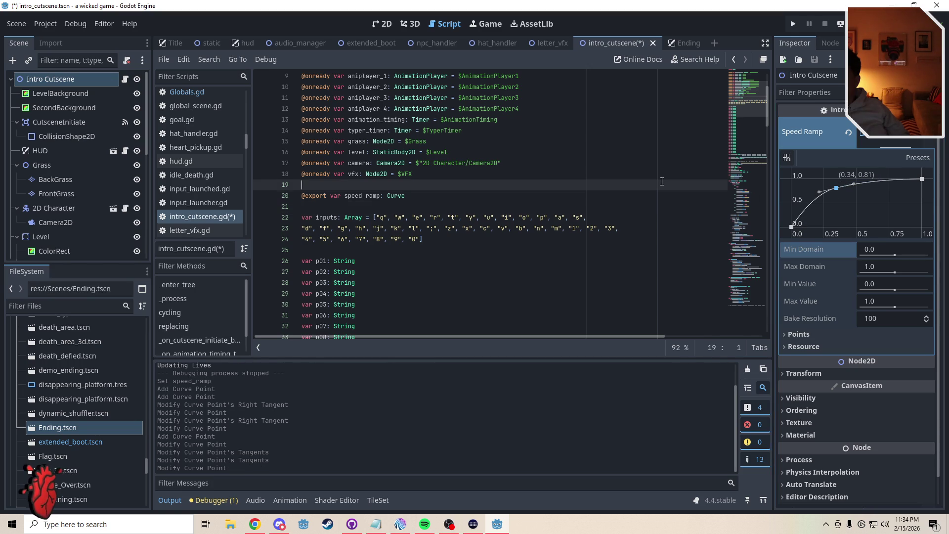
mouse_move(836, 188)
left_mouse_down()
mouse_move(815, 196)
mouse_move(825, 192)
left_mouse_up()
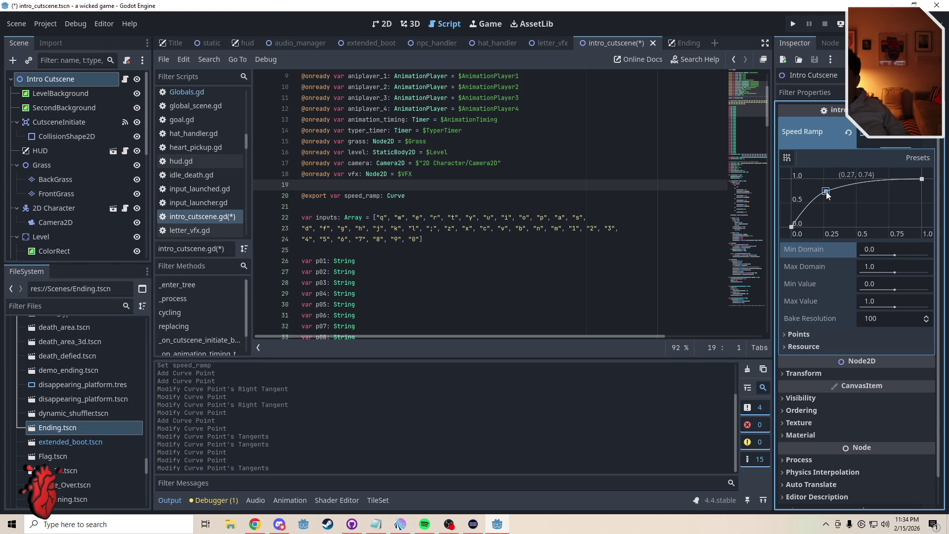
left_click(673, 166)
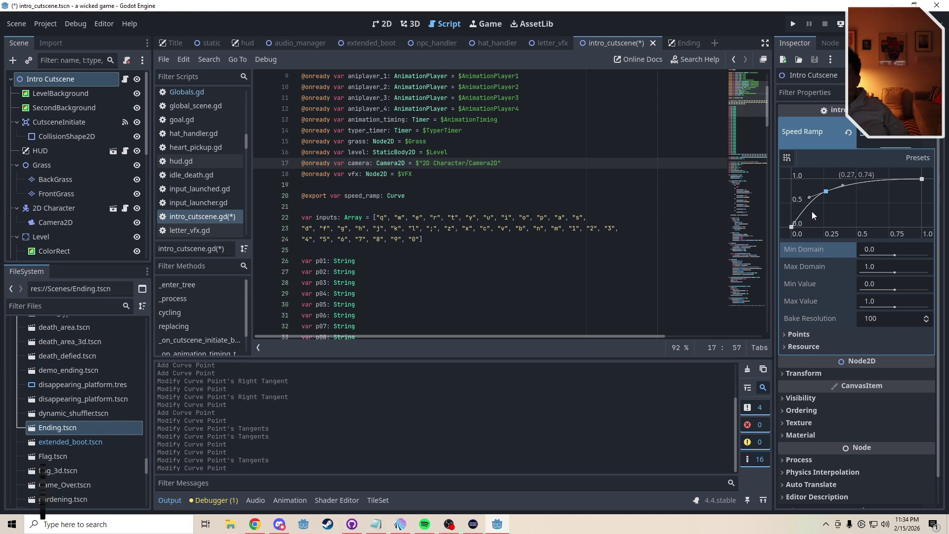
- Append the comment '# ADD SPEED_RAMP CURVE TO SPEED OF THIS' to the VFX rise move_toward line (line 116)
scroll(745, 100, "down", 10)
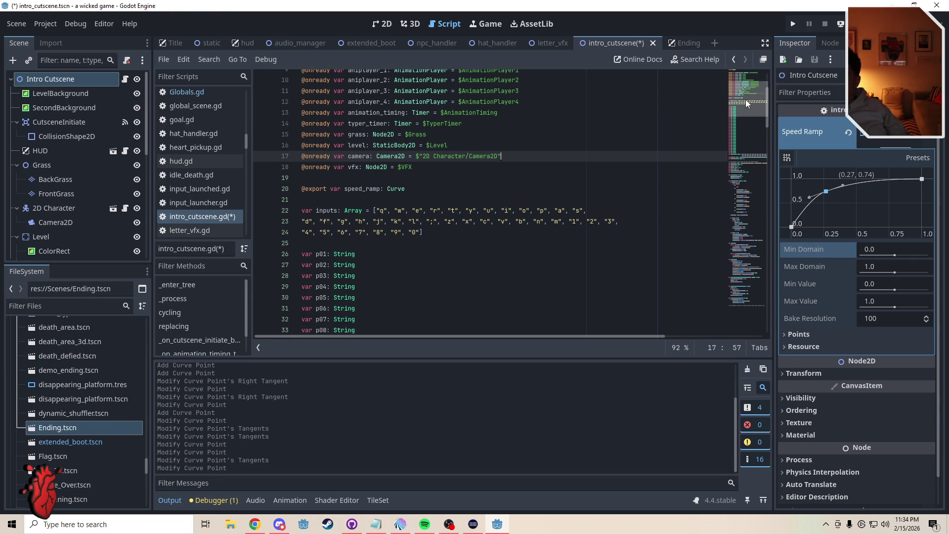
left_click_drag(748, 162, 764, 230)
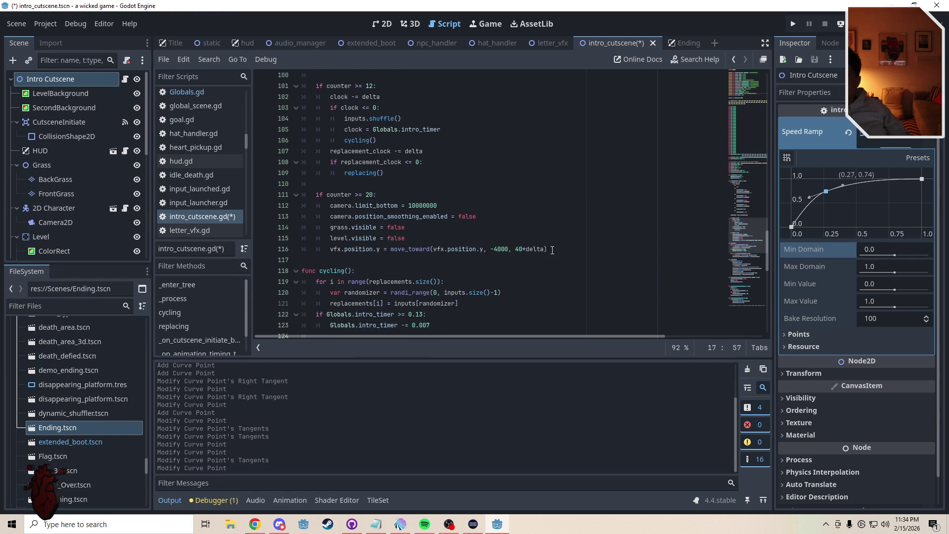
left_click(543, 249)
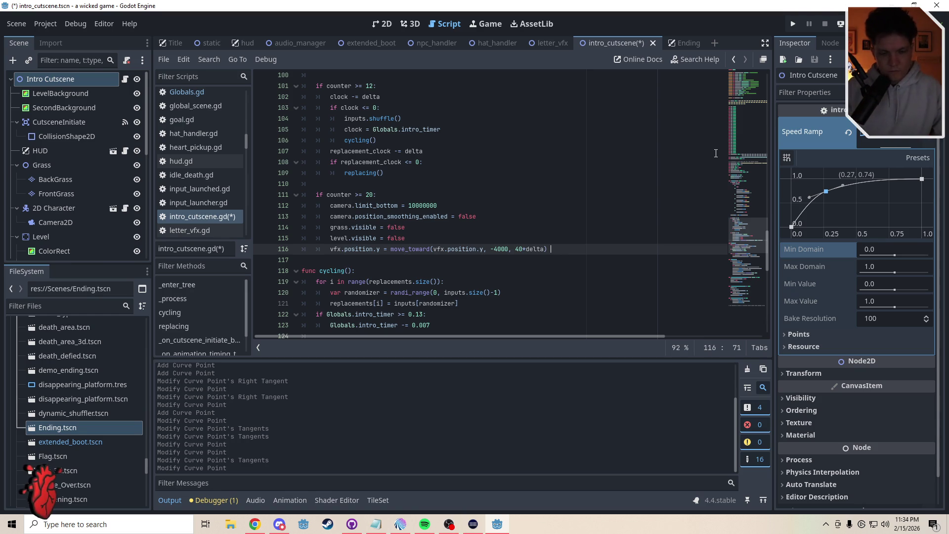
type("# A")
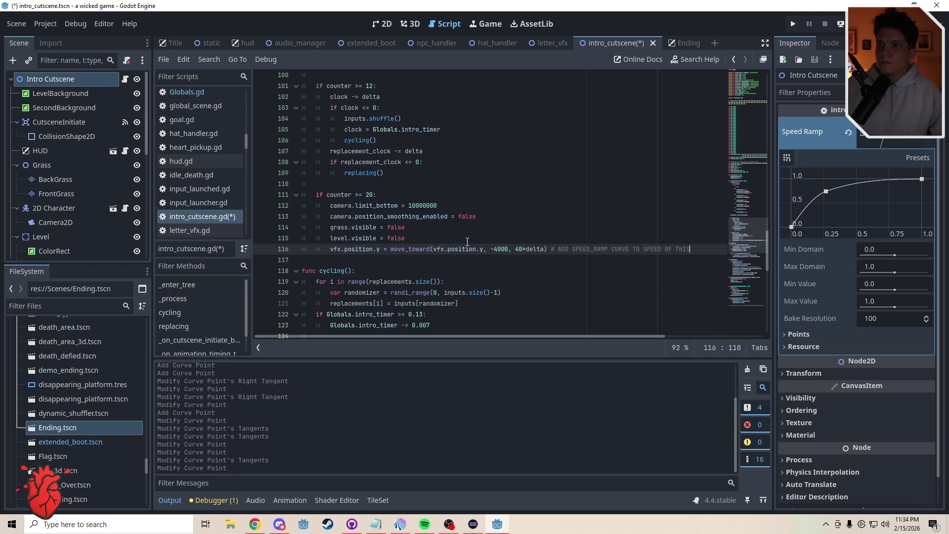
left_click(432, 243)
- Add a new line below the VFX rise code, leaving a stray 'a', and save the scene and script
left_click(695, 250)
key("Return")
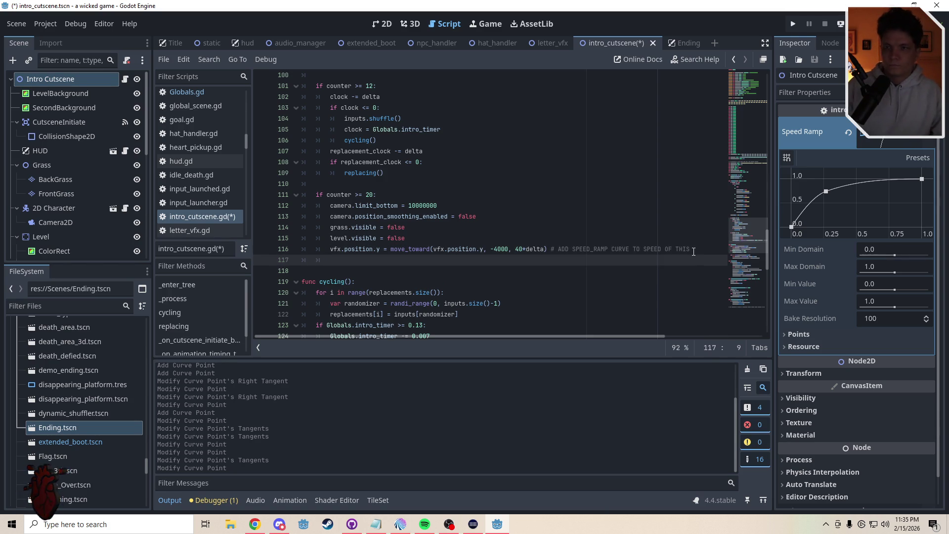
type("a")
left_click(313, 184)
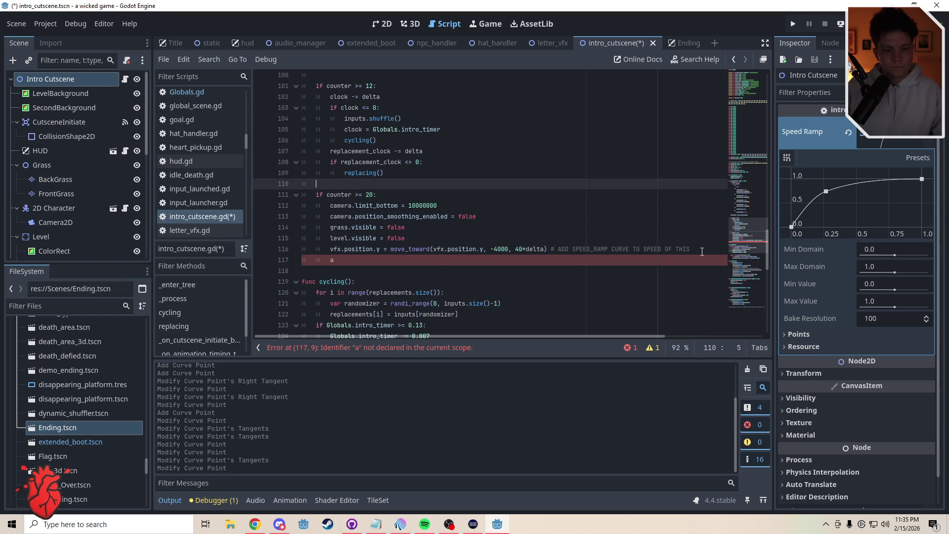
key("ctrl+s")
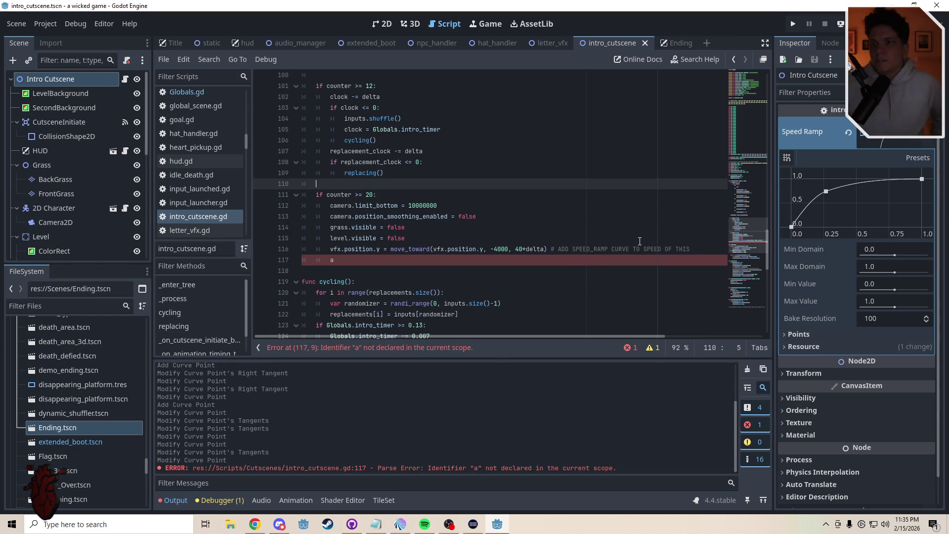